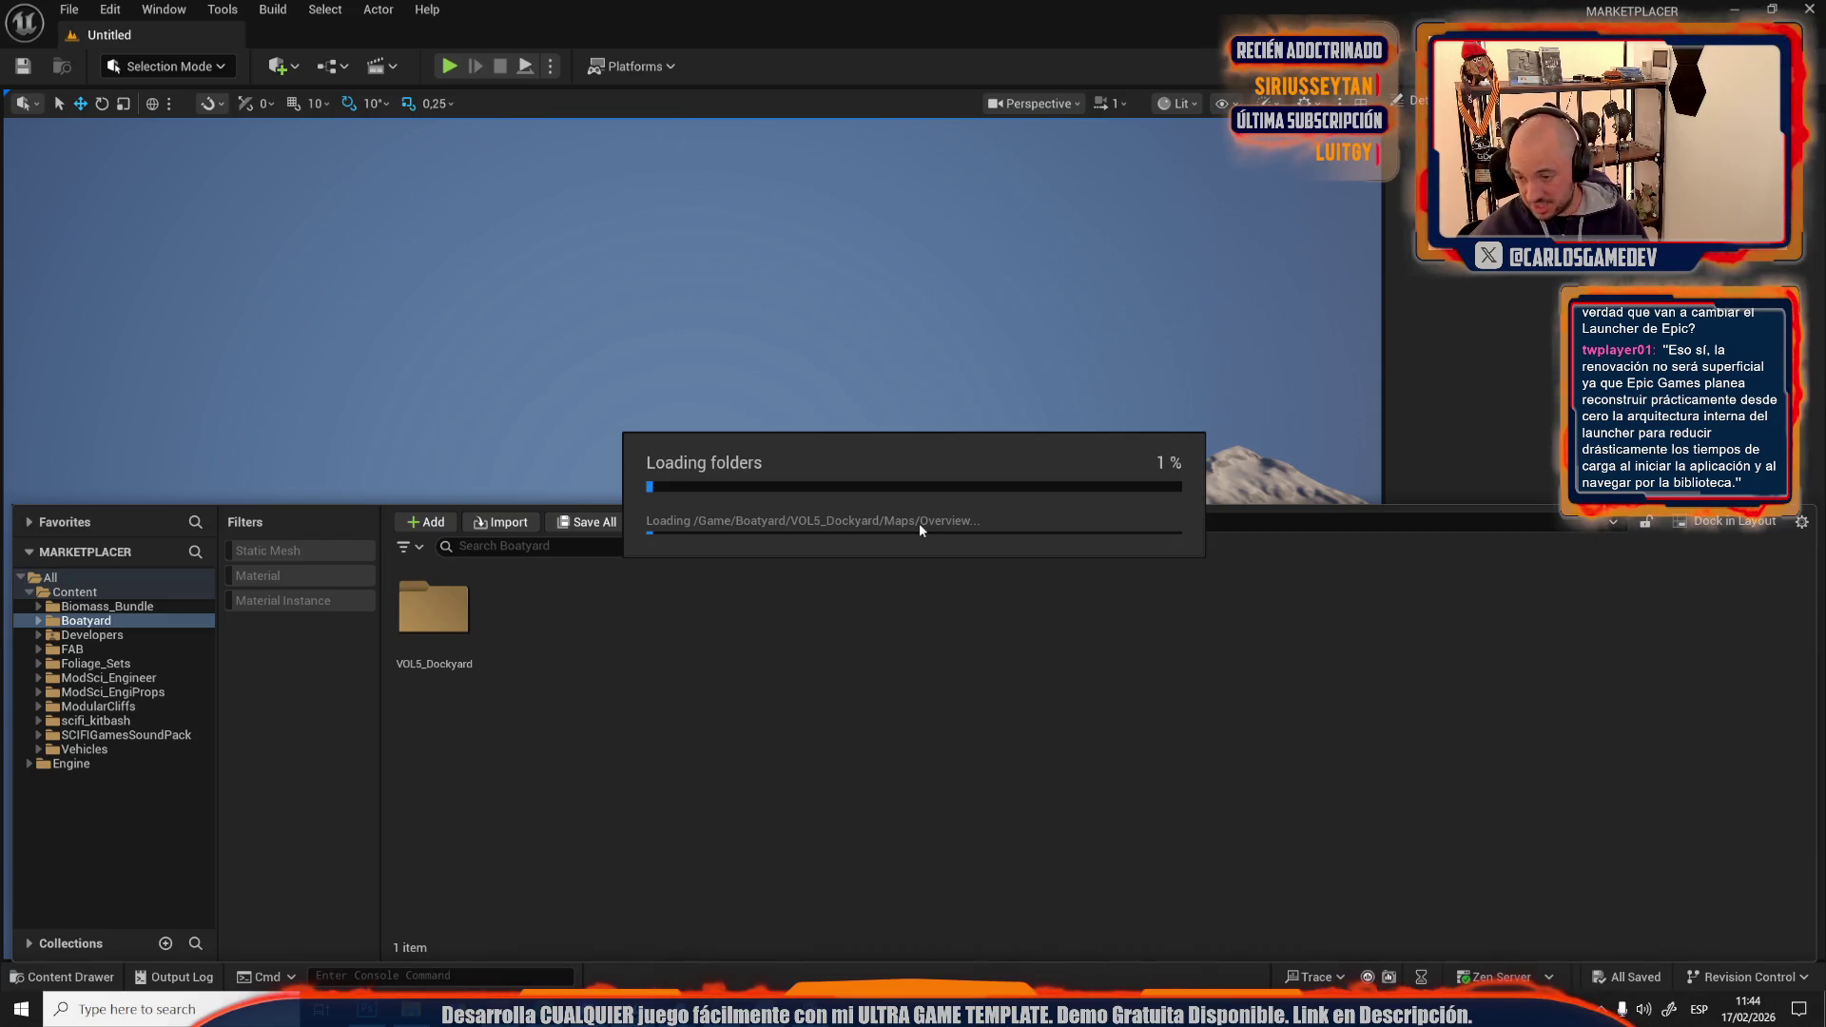
Switch to the TogetherMoonEscape editor and frame the rock pile beside the red hose.
mouse_move(411, 1010)
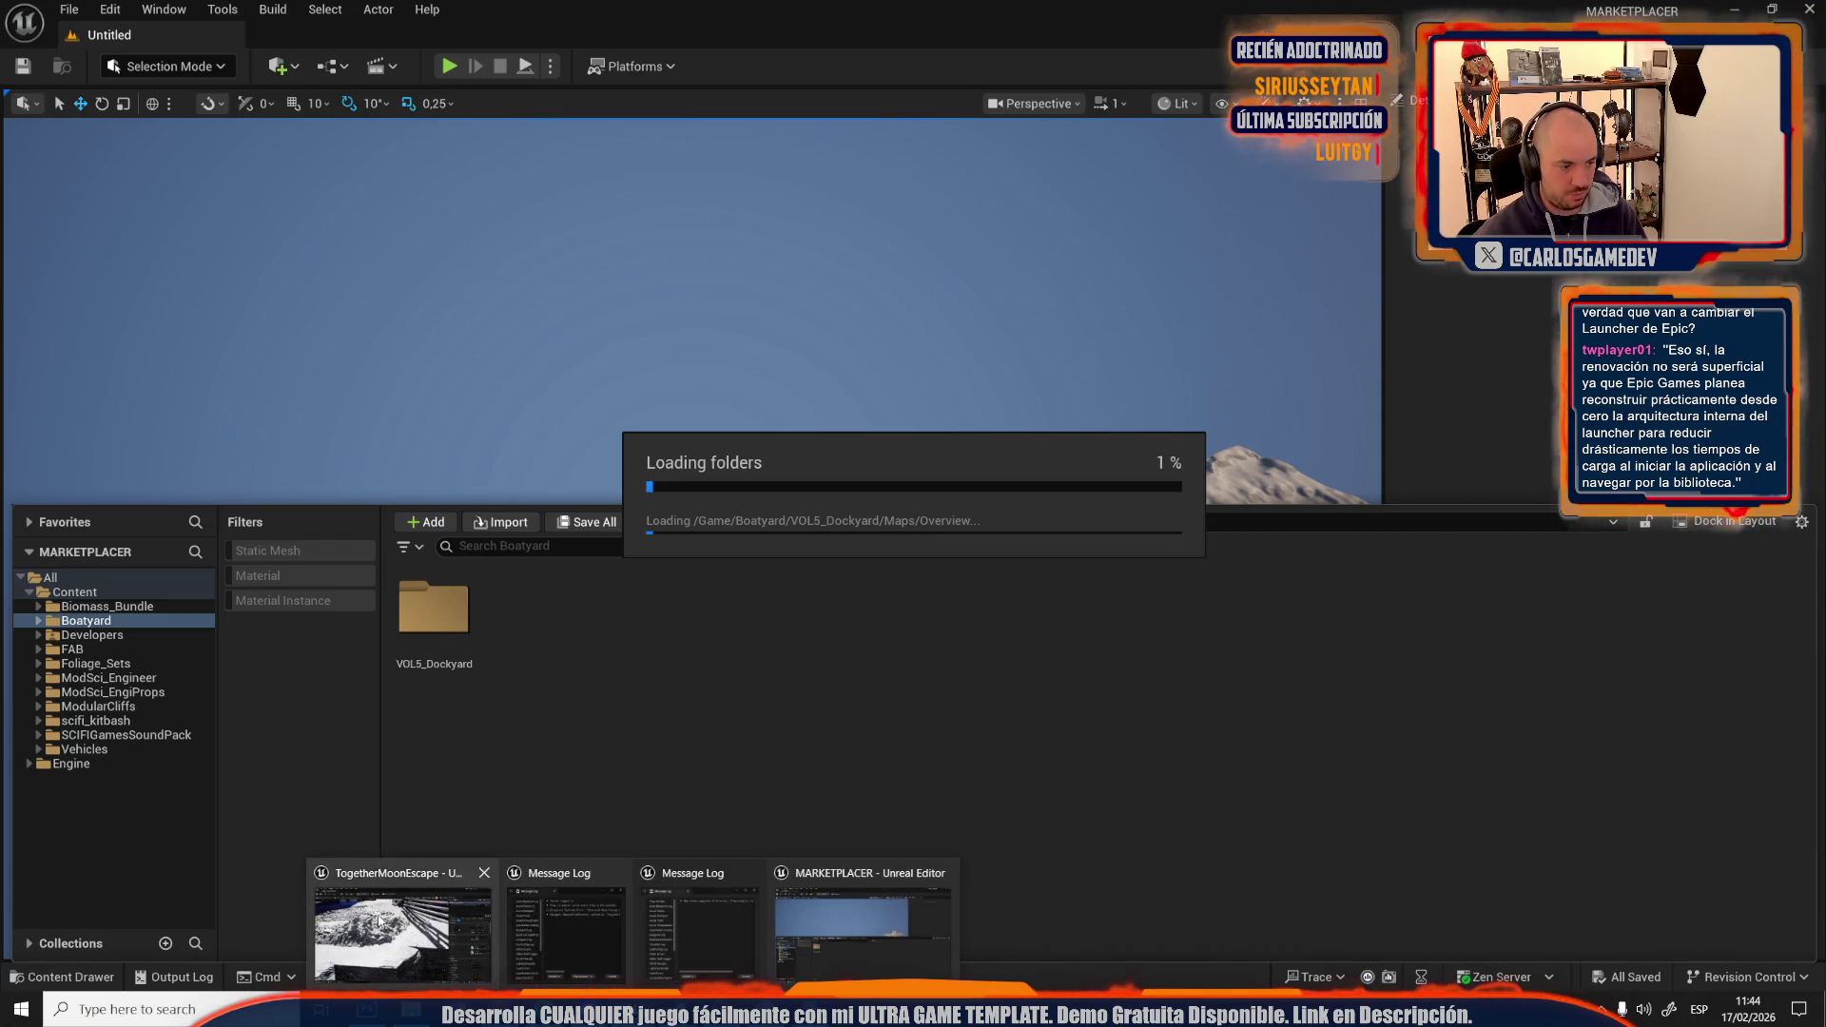
left_click(399, 913)
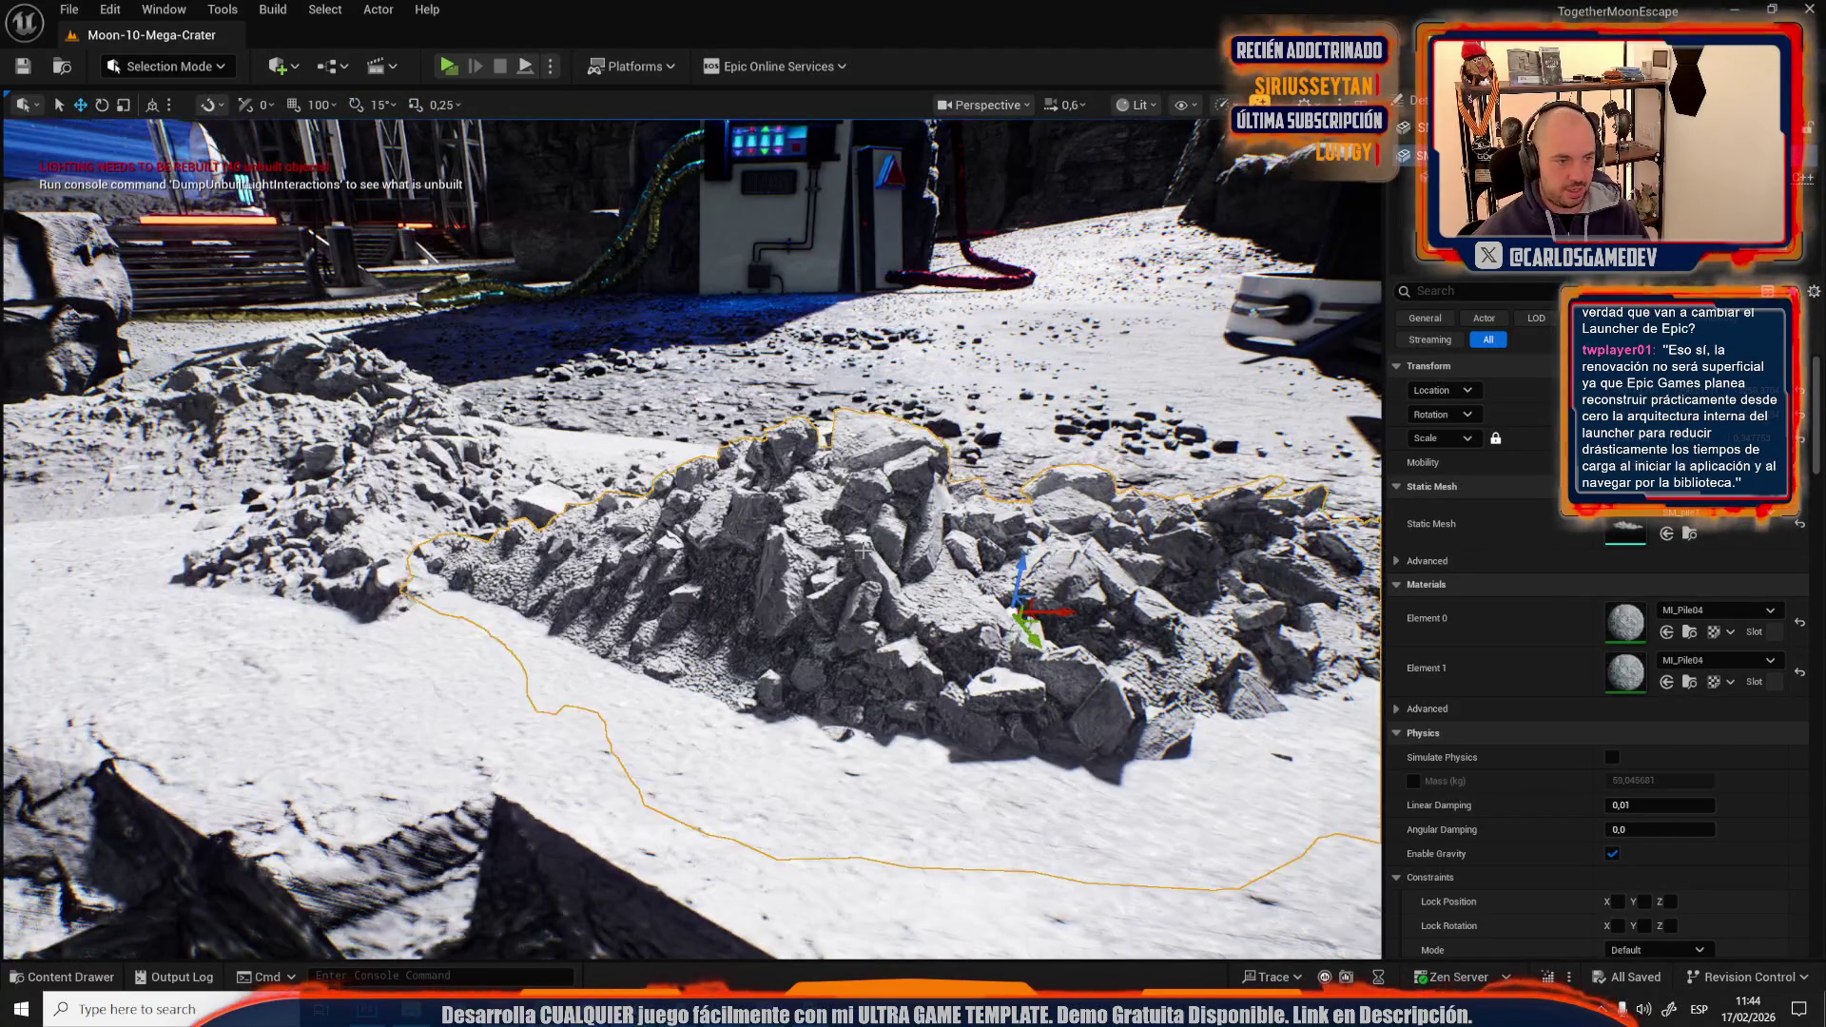
scroll(830, 551, "up", 1)
key("f")
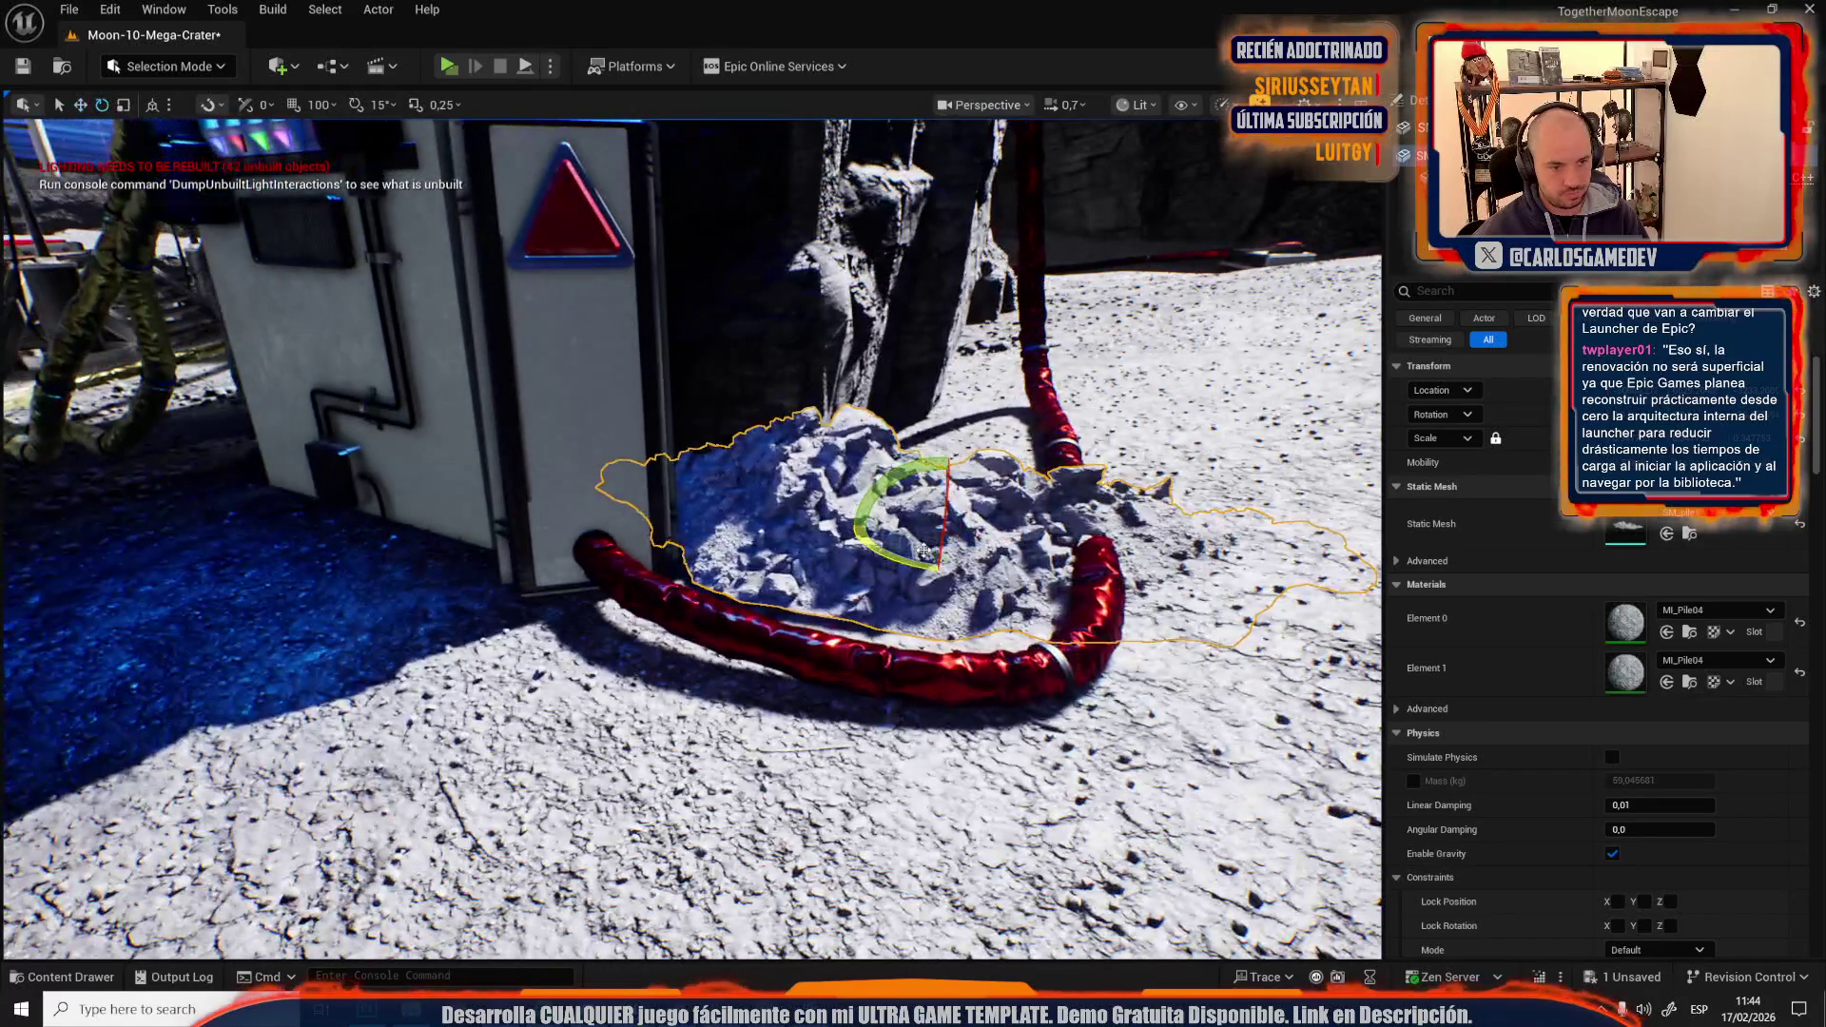
Rotate the rock pile, scale it up, and orbit around to check it.
key("e")
mouse_move(1019, 540)
left_mouse_down()
mouse_move(894, 485)
mouse_move(945, 463)
left_mouse_up()
key("r")
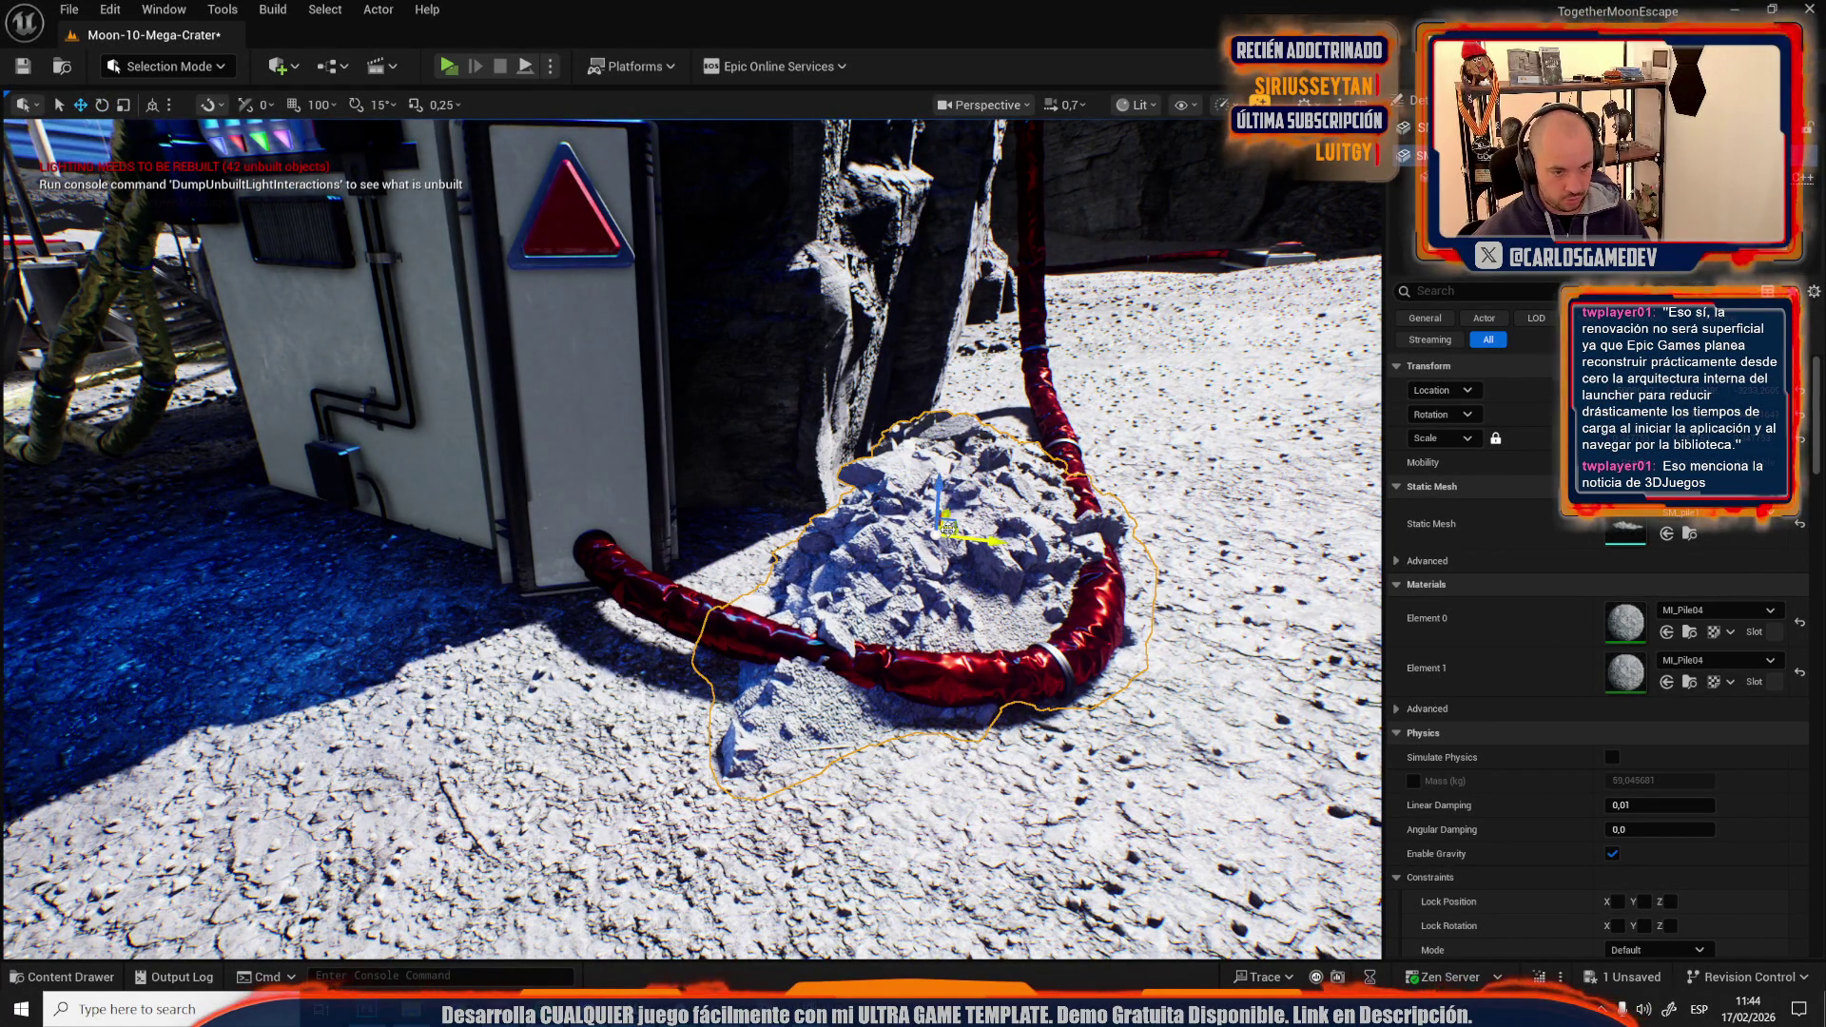
mouse_move(948, 528)
left_mouse_down()
mouse_move(948, 551)
mouse_move(946, 504)
left_mouse_up()
key("f")
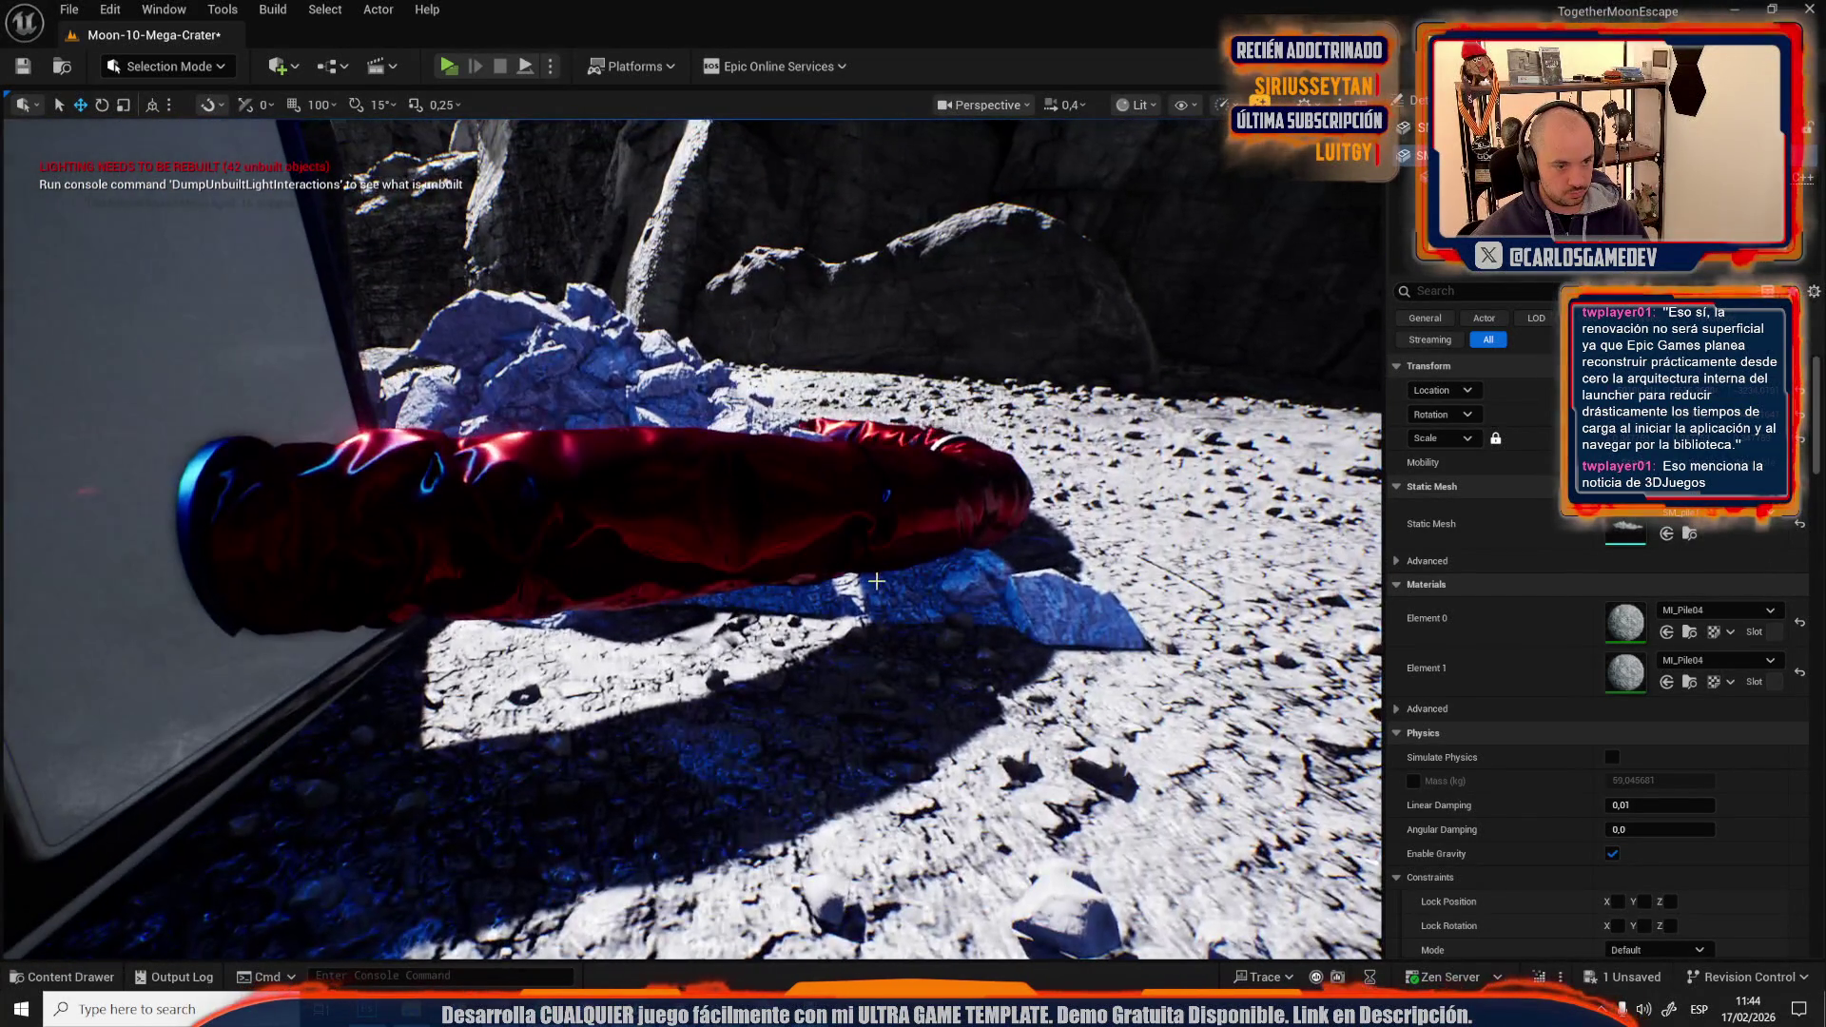
mouse_move(879, 595)
left_mouse_down()
mouse_move(660, 600)
mouse_move(866, 595)
left_mouse_up()
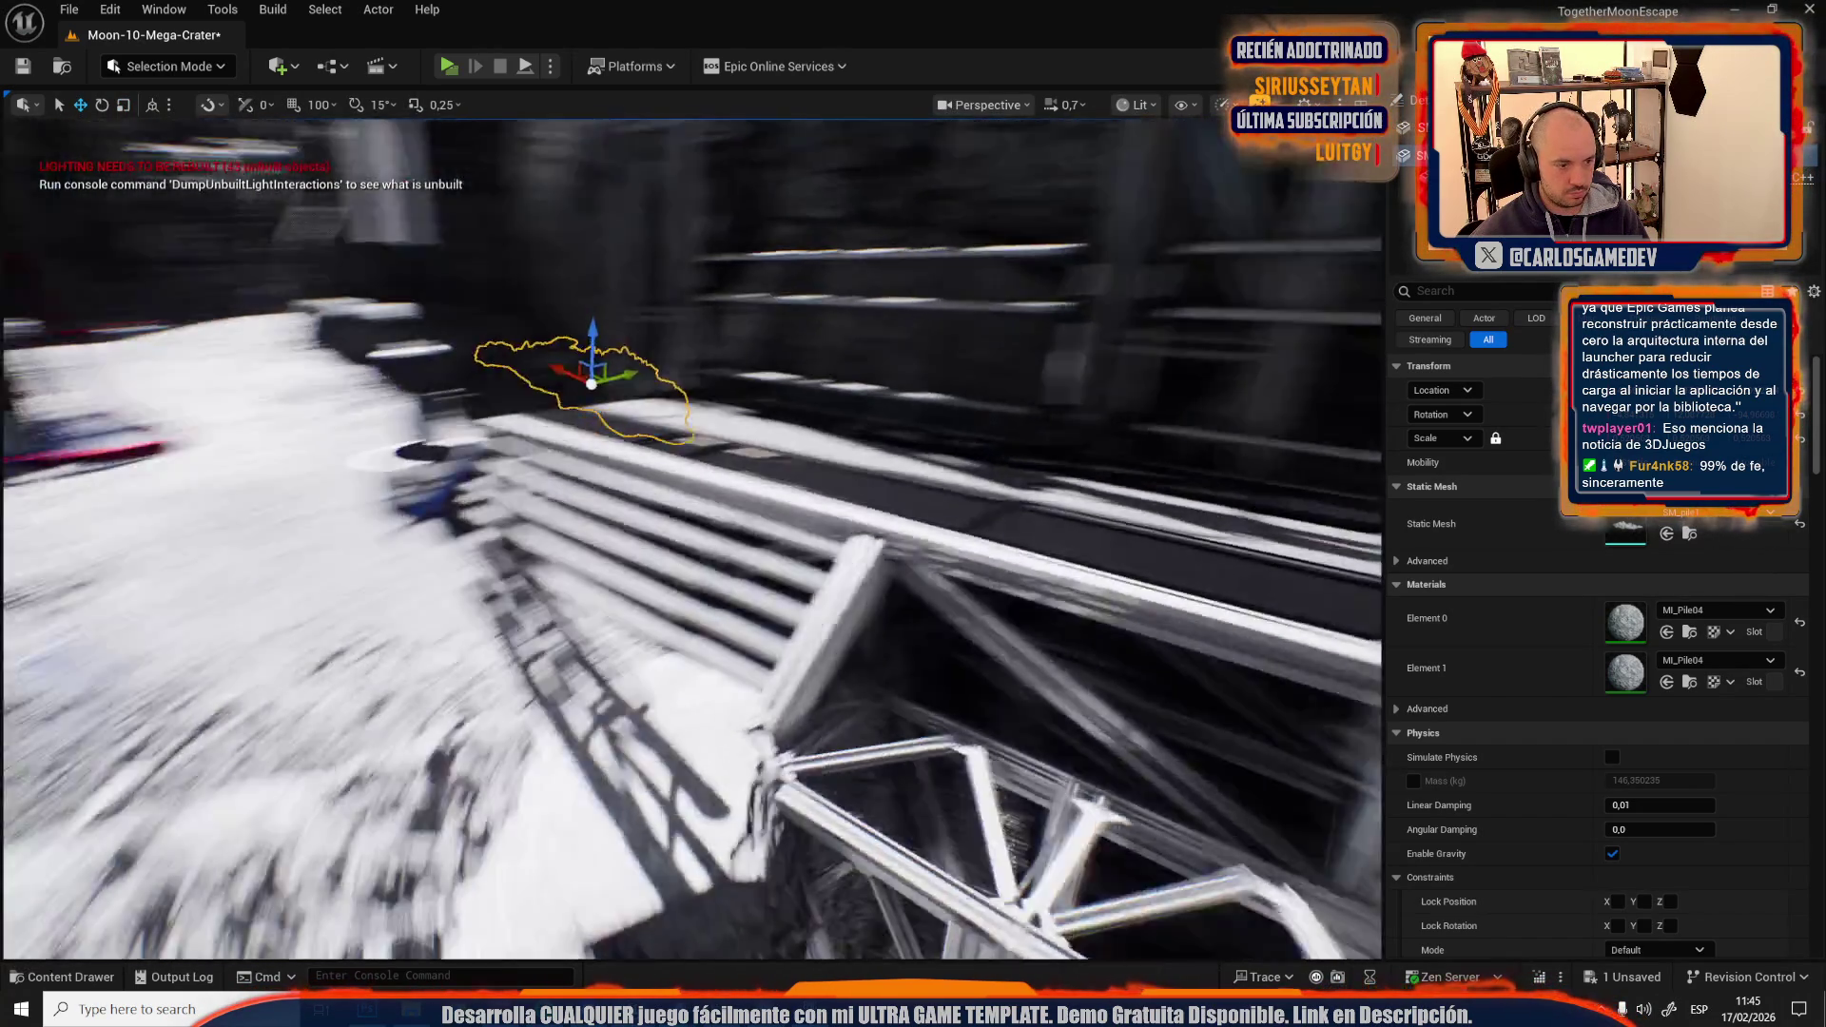
Fly into the canyon and place a new Mt_Pile04 rock pile on the shaded boulder.
scroll(692, 539, "up", 3)
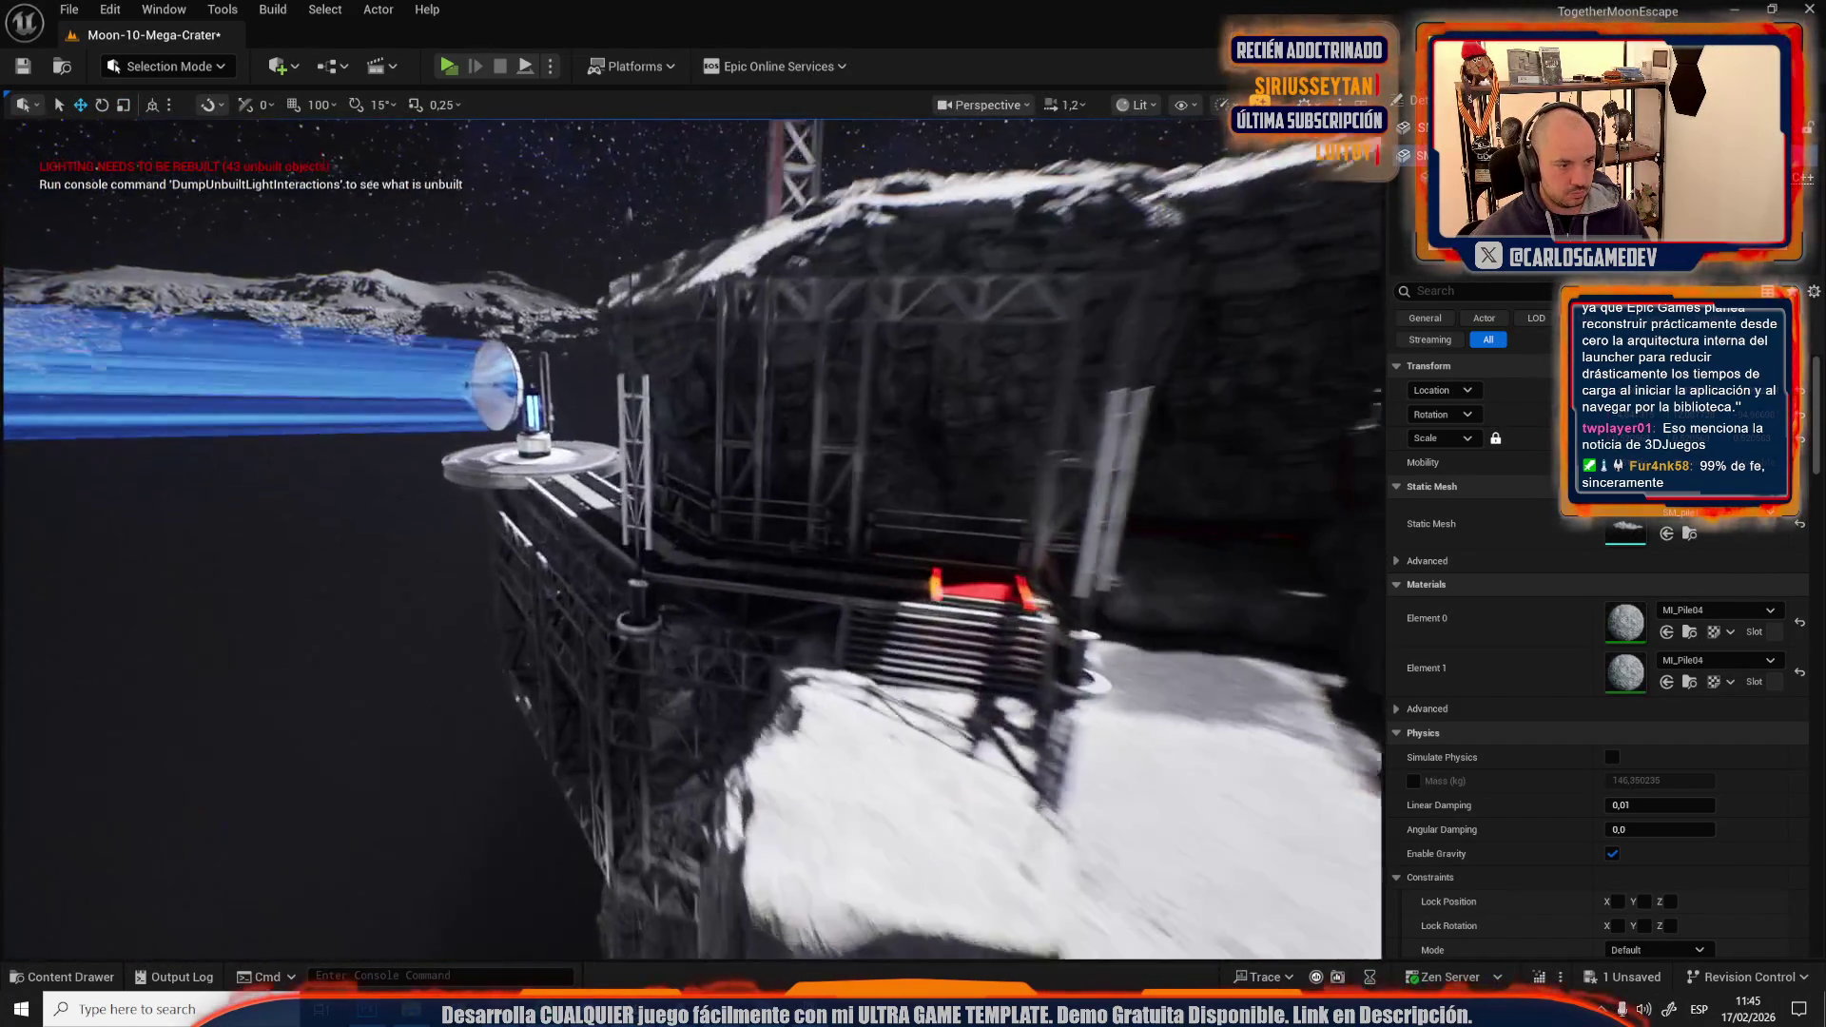
key("w")
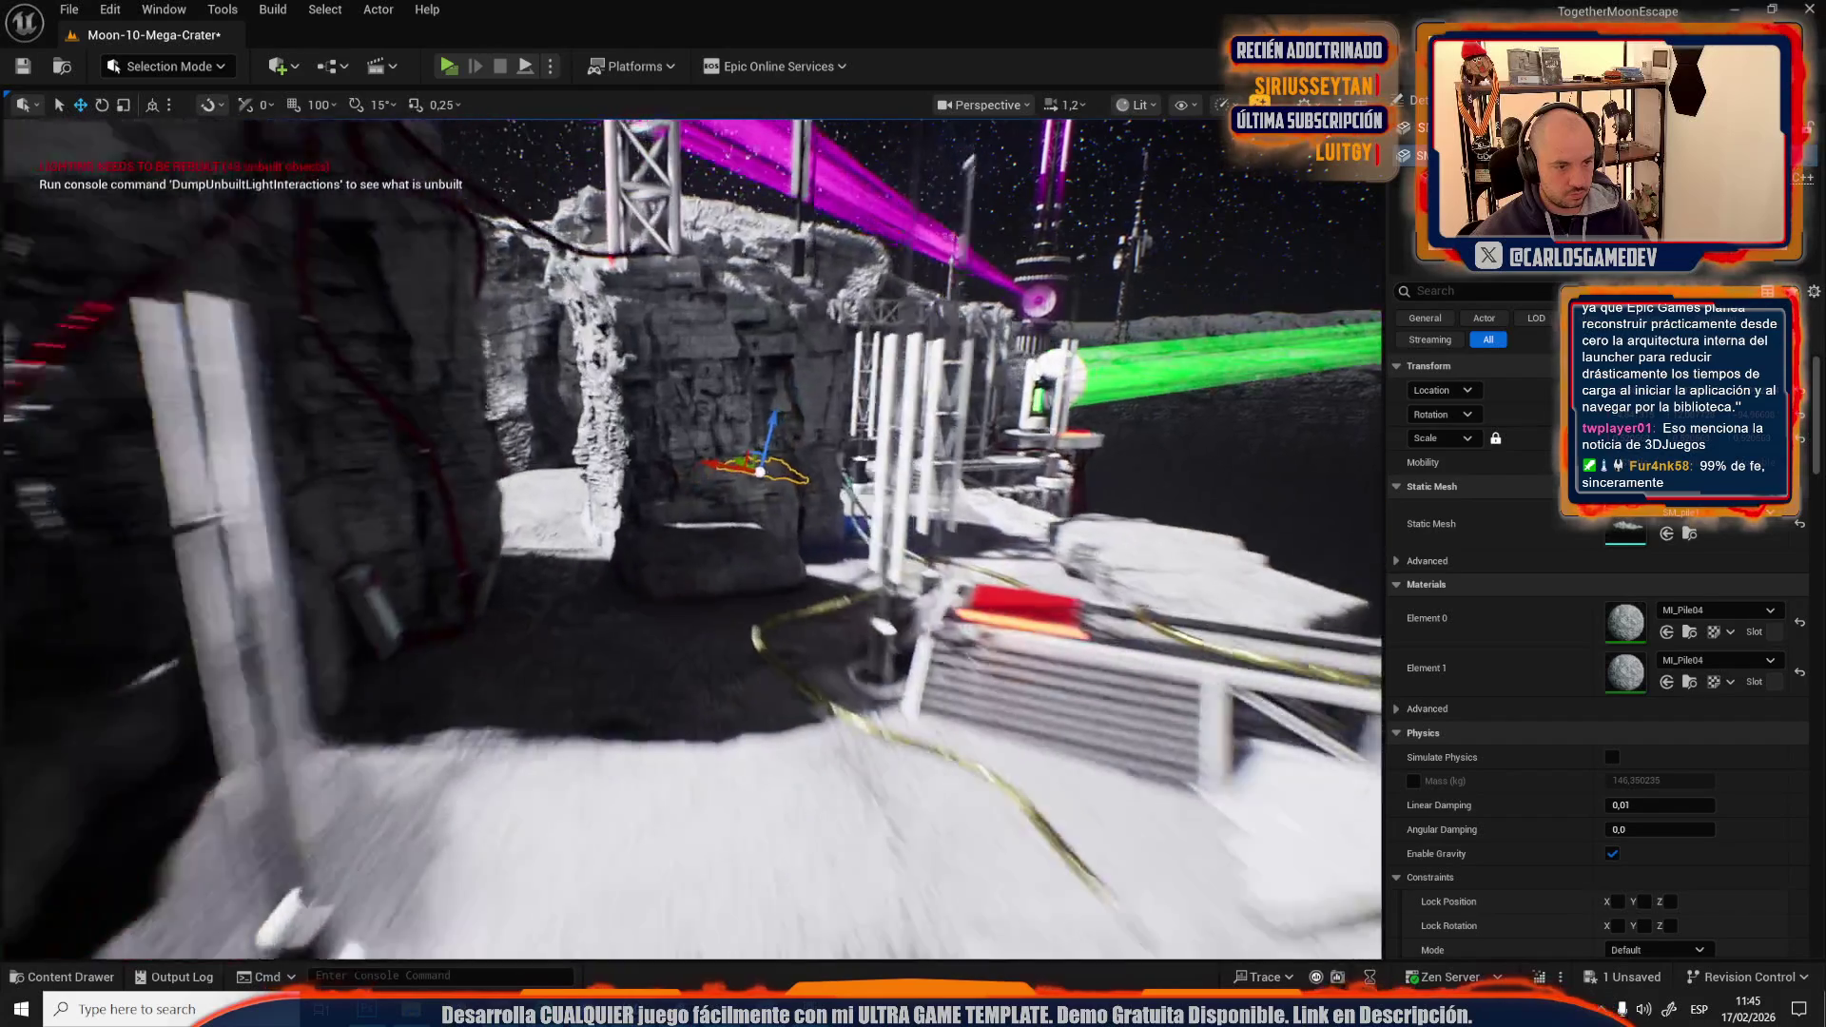
key("w")
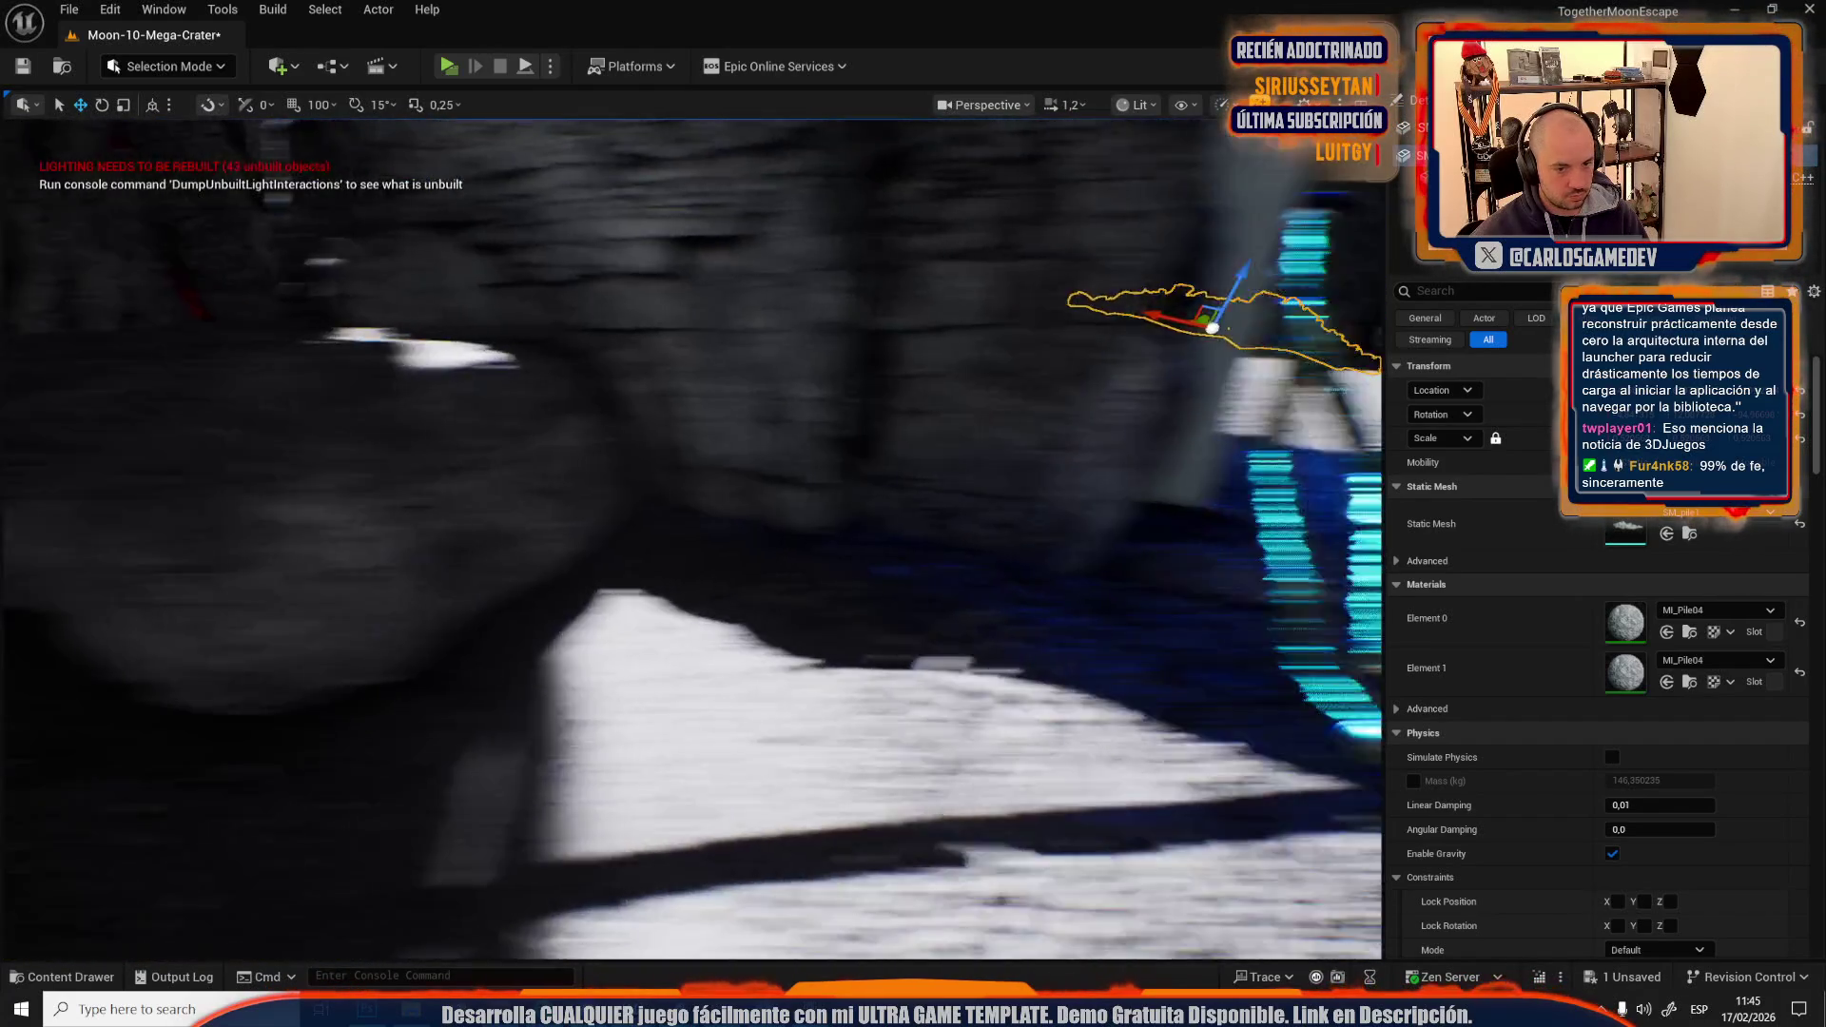
key("w")
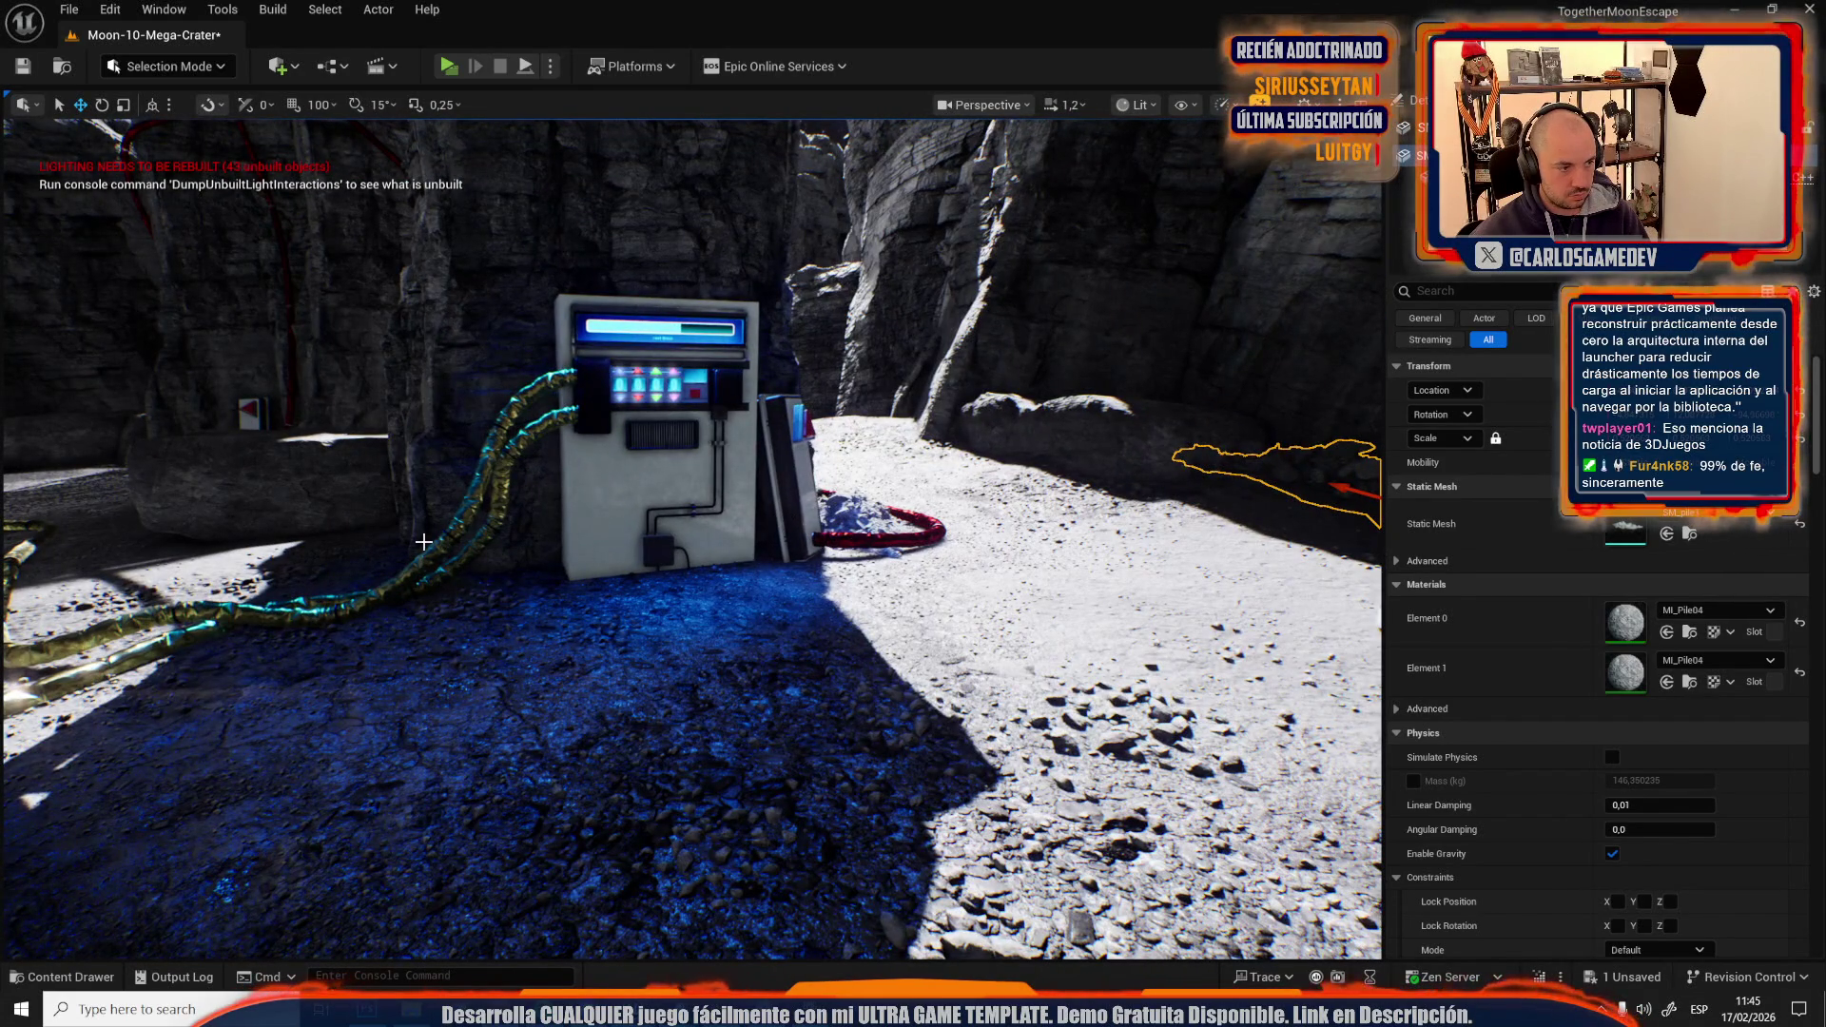
key("w")
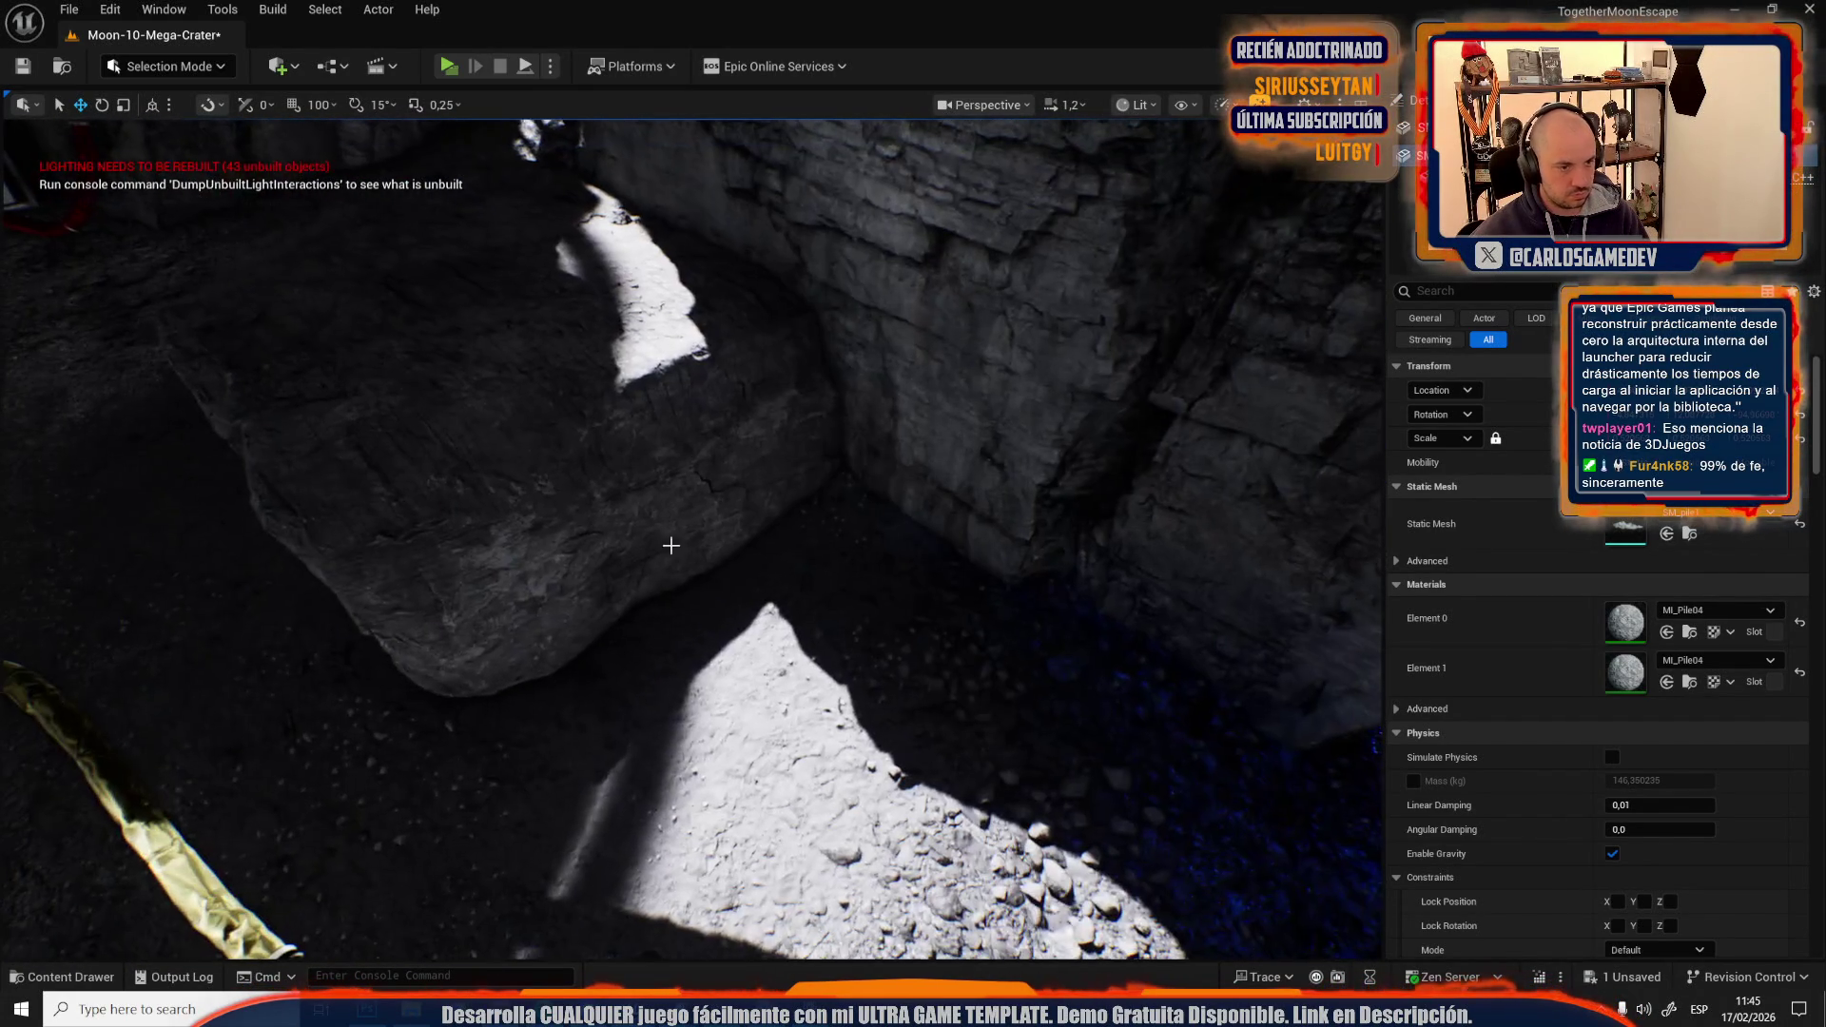
left_click(810, 569)
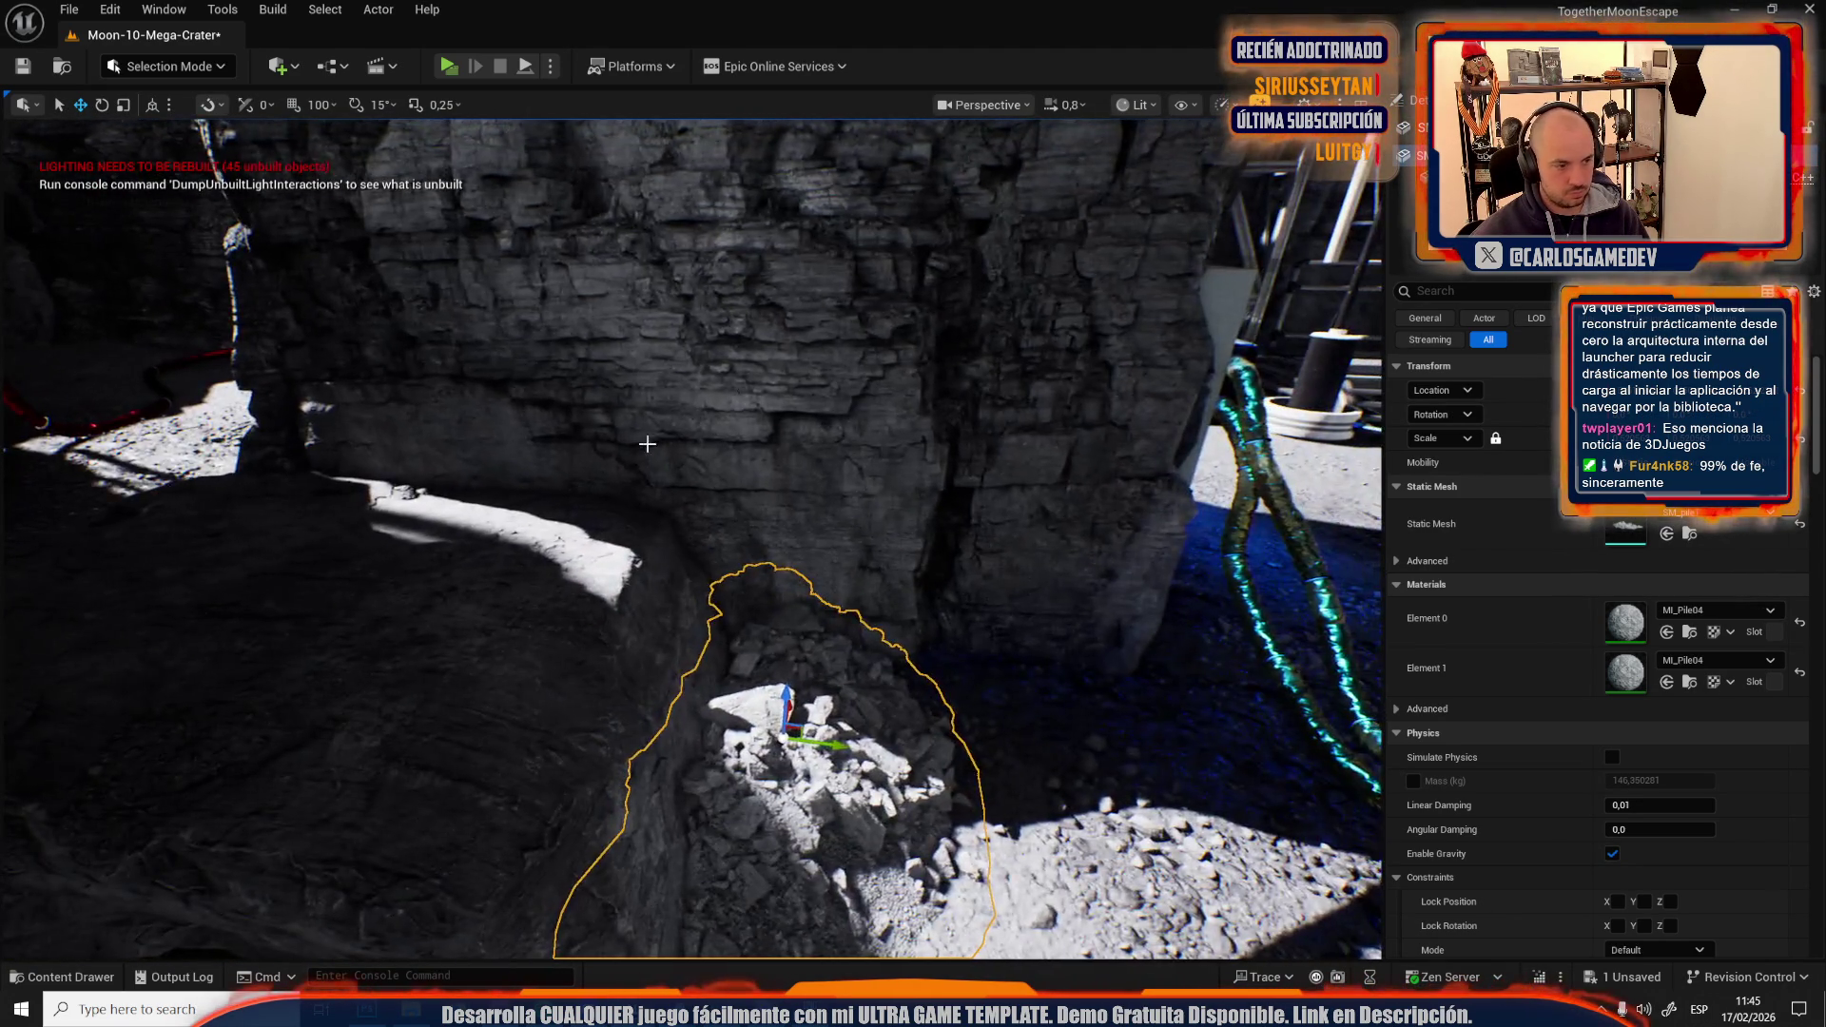
Rotate the new pile, switch to Unlit view, and undo the last rotation.
left_click_drag(648, 445, 561, 447)
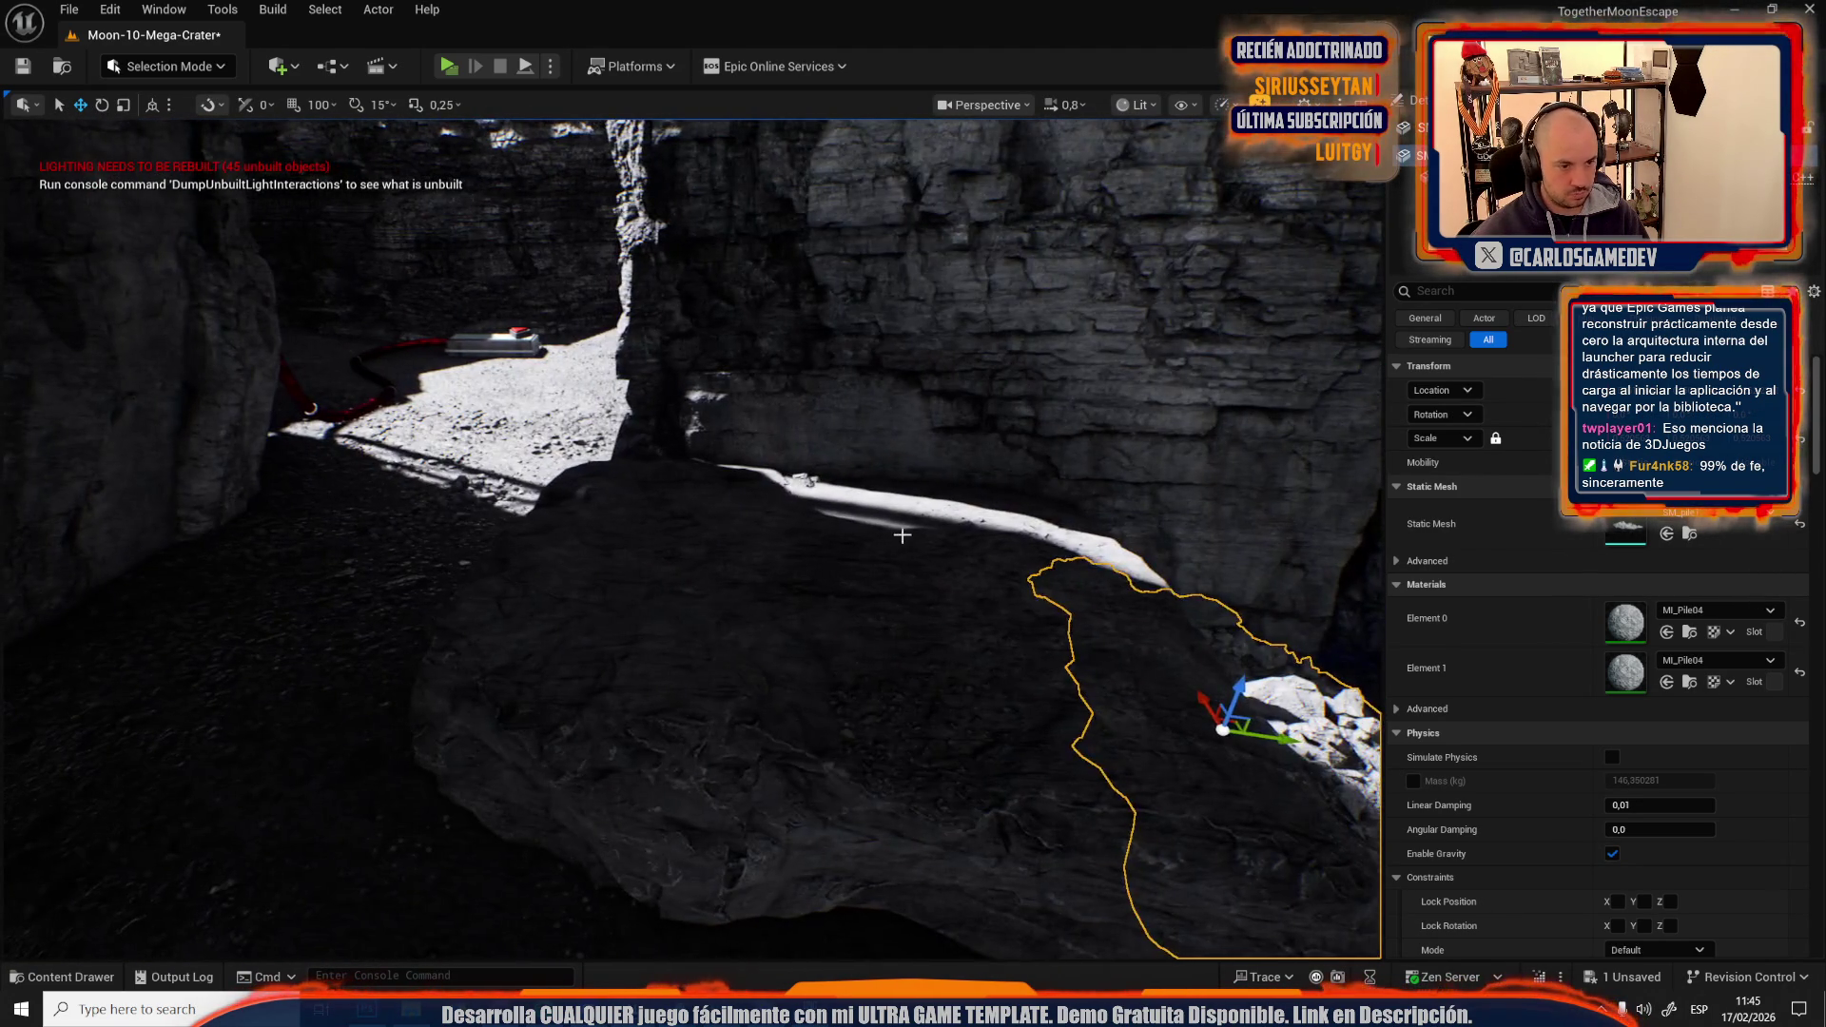
left_click_drag(876, 534, 922, 587)
key("e")
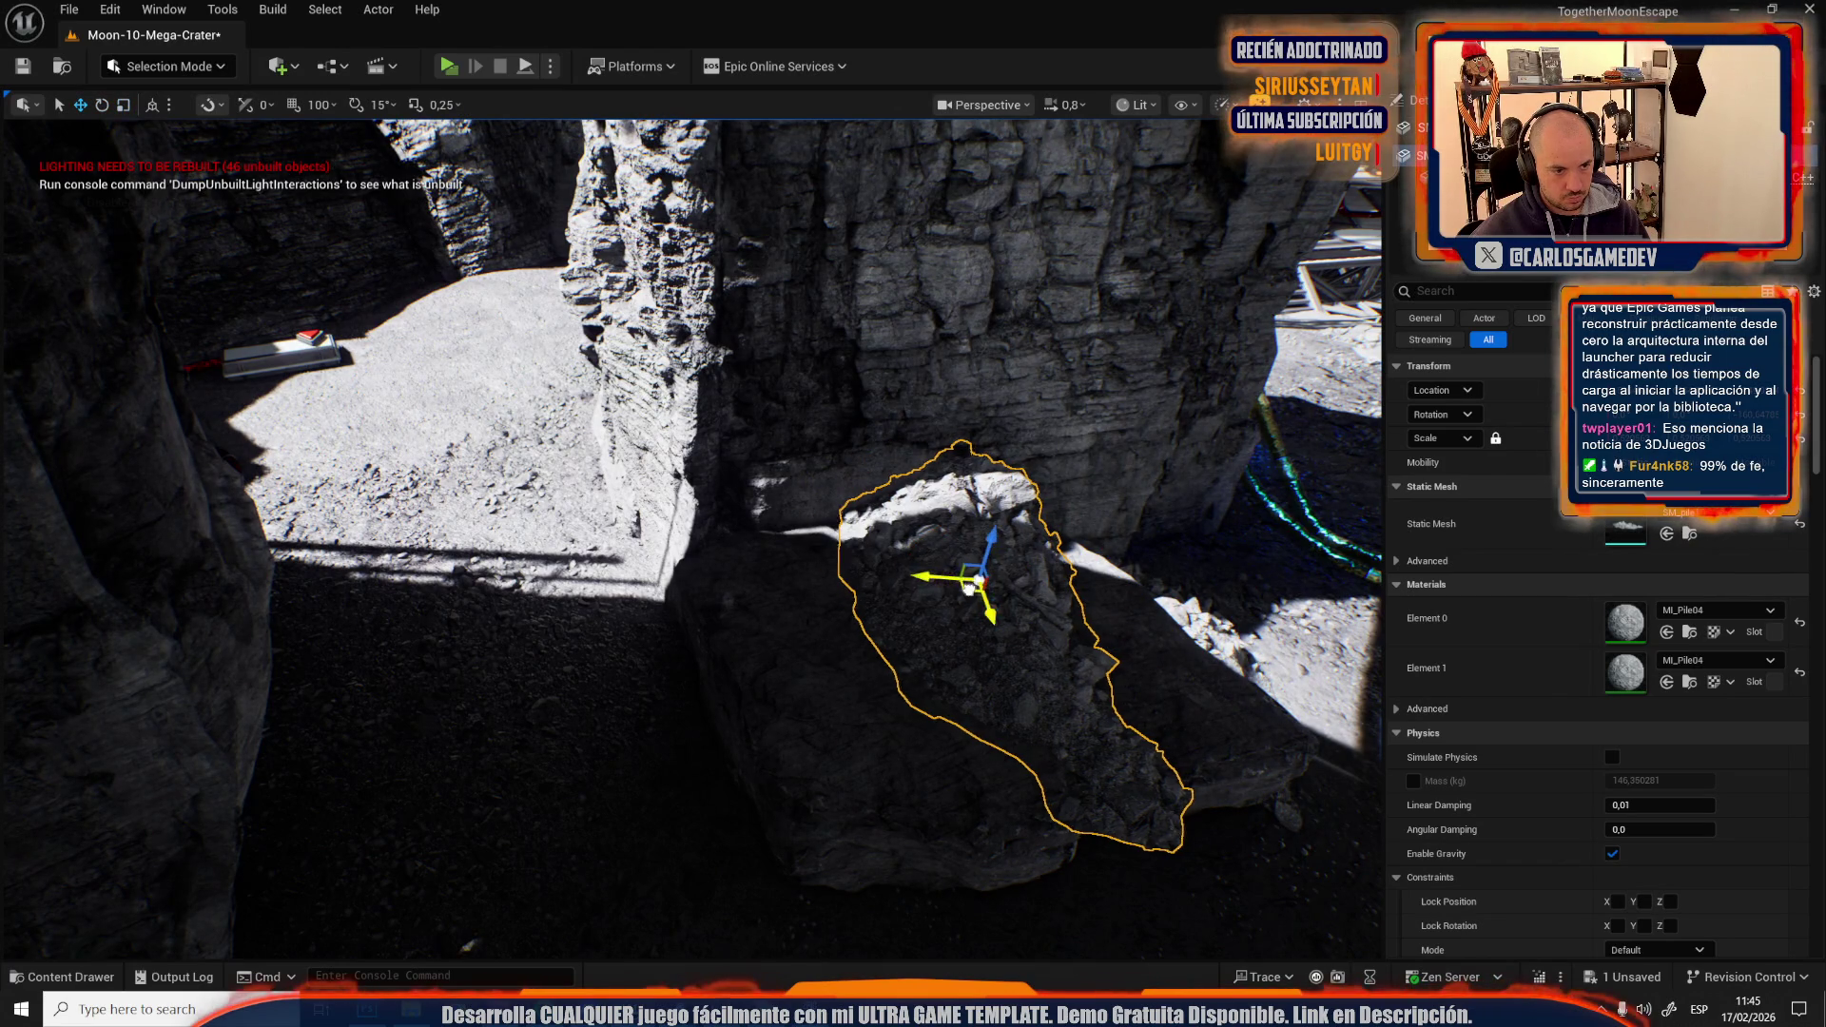
left_click_drag(872, 559, 874, 469)
key("alt+3")
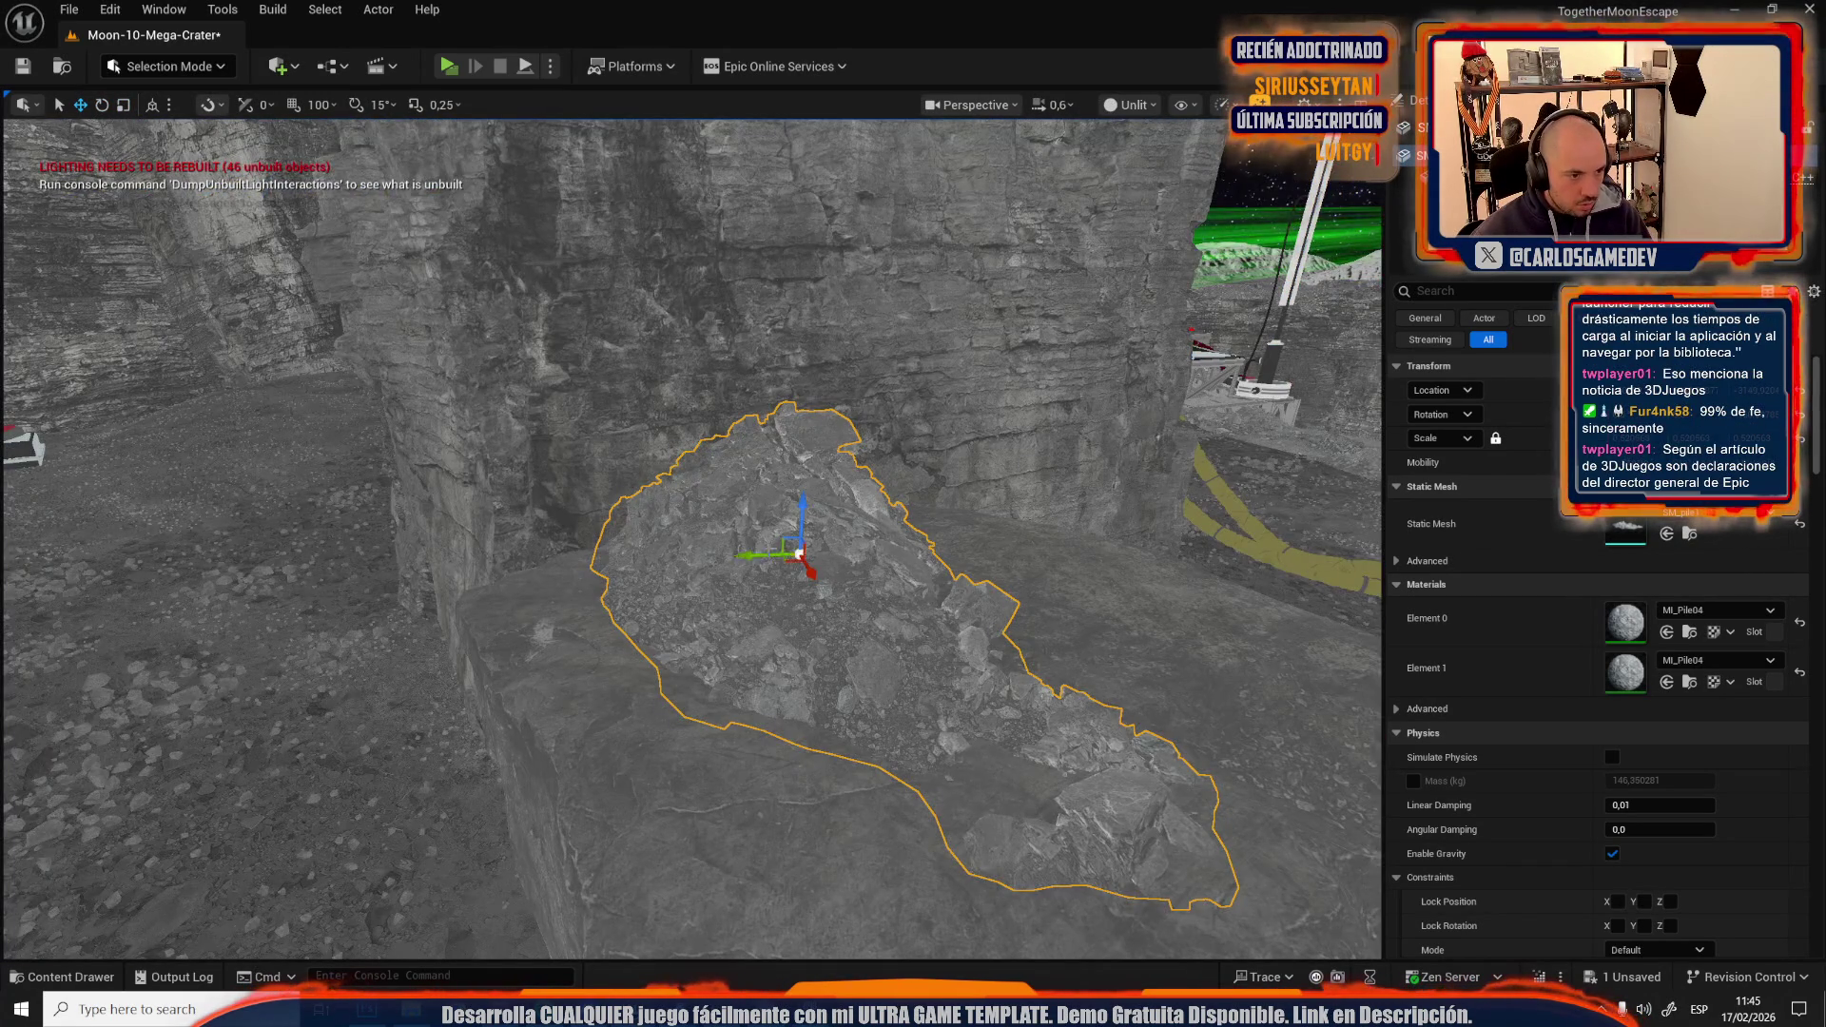
mouse_move(799, 553)
left_mouse_down()
mouse_move(828, 583)
mouse_move(872, 513)
left_mouse_up()
key("e")
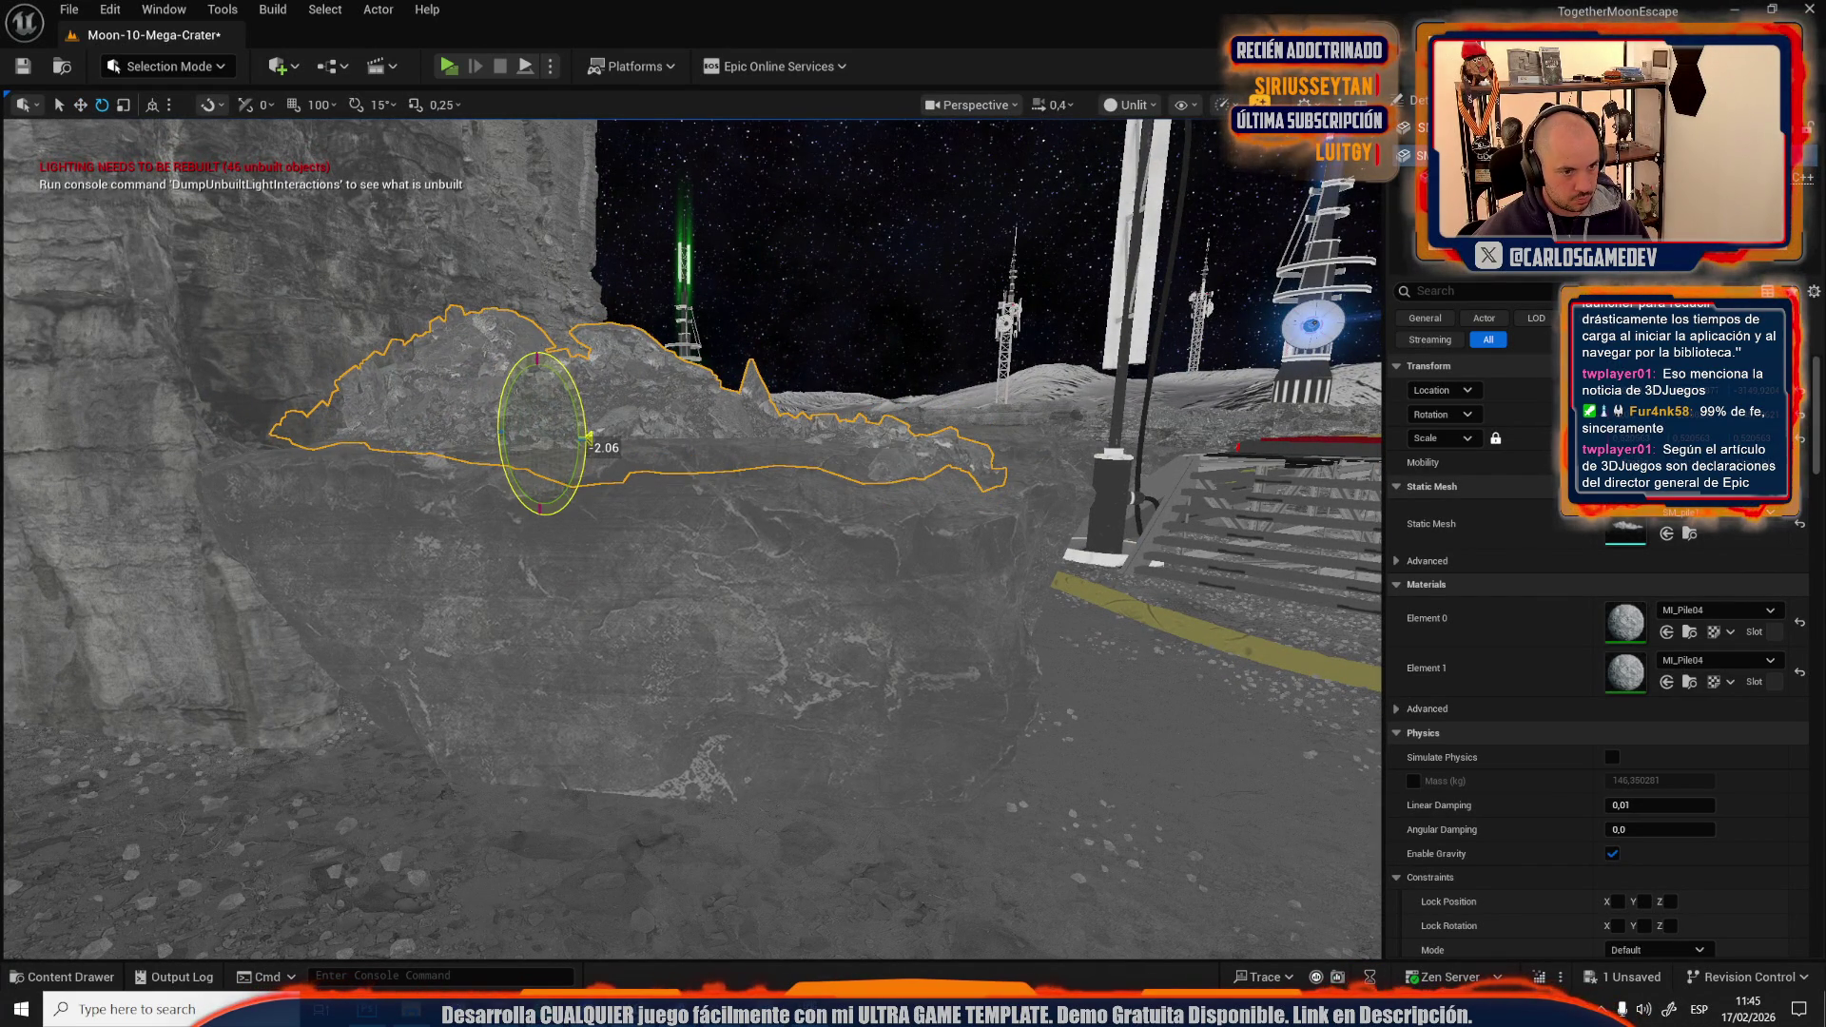
key("ctrl+z")
left_click_drag(568, 375, 457, 380)
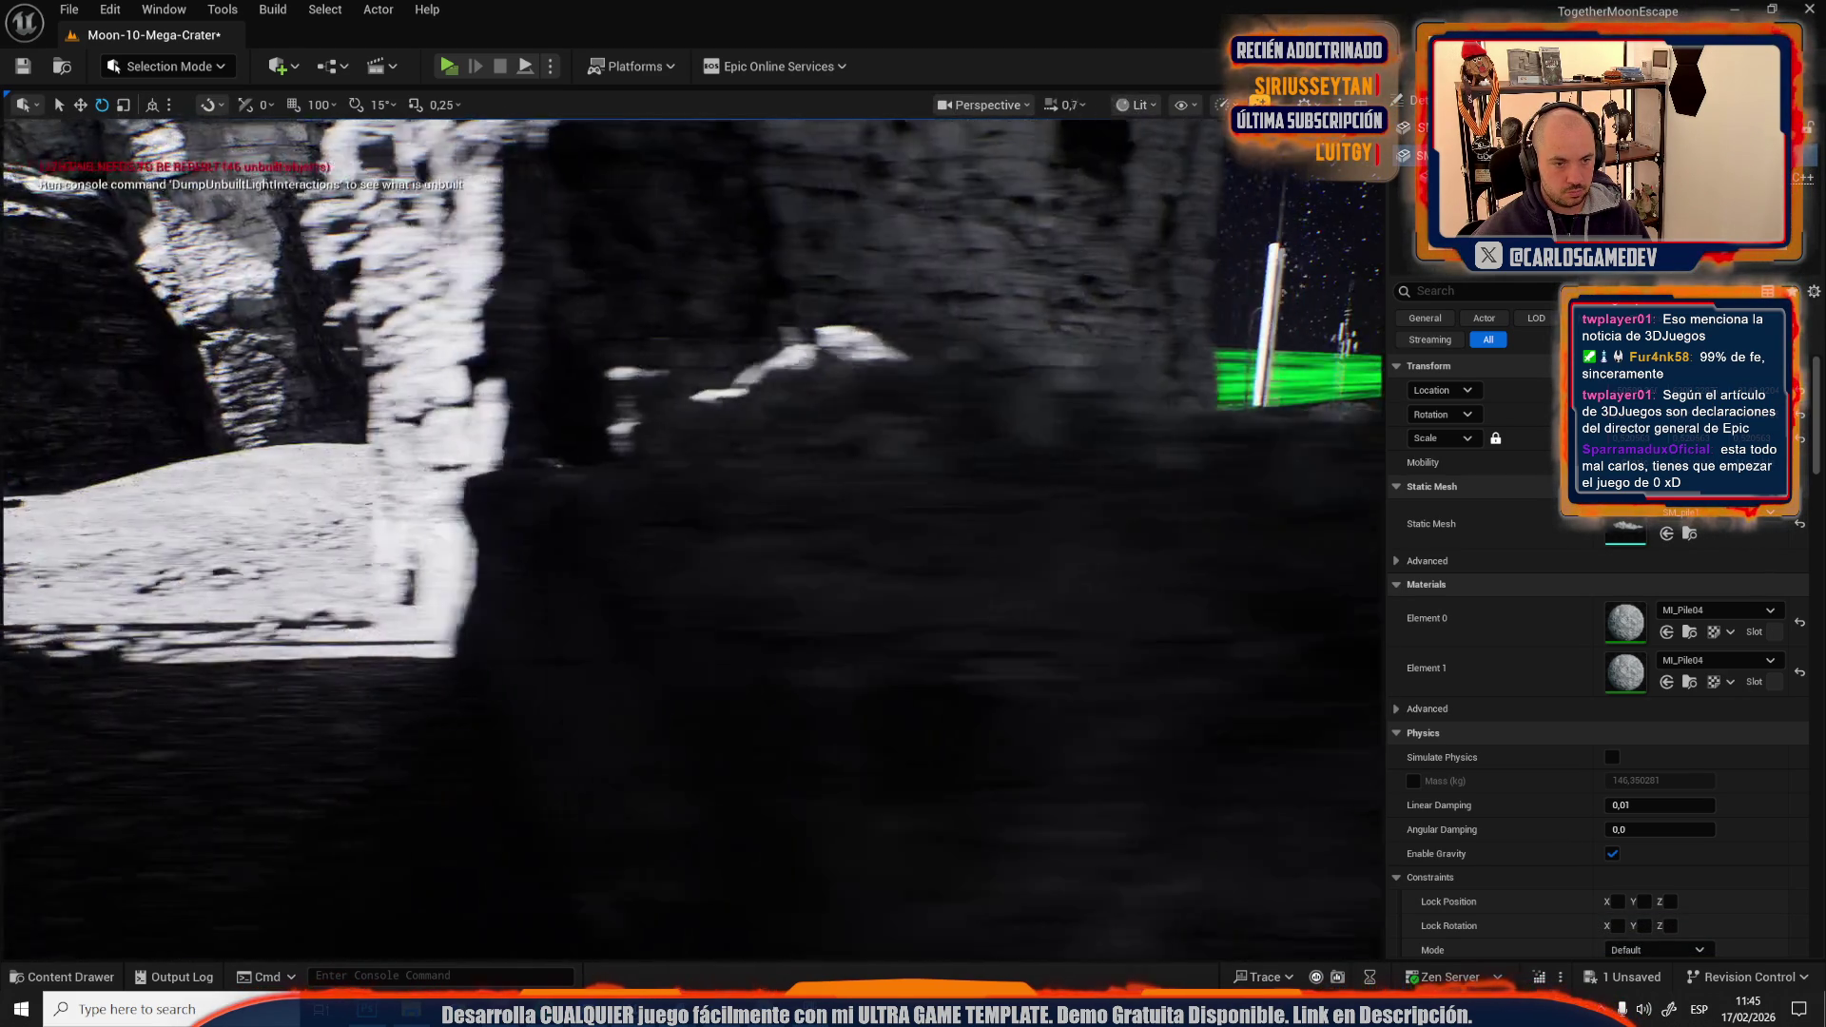
Select the flat ledge rock and move it left and further back.
mouse_move(885, 491)
left_mouse_down()
mouse_move(827, 496)
mouse_move(884, 491)
mouse_move(948, 549)
mouse_move(885, 513)
mouse_move(714, 214)
mouse_move(695, 247)
mouse_move(723, 228)
mouse_move(761, 247)
mouse_move(775, 295)
left_mouse_up()
scroll(828, 496, "up", 1)
left_click(948, 549)
scroll(913, 533, "up", 1)
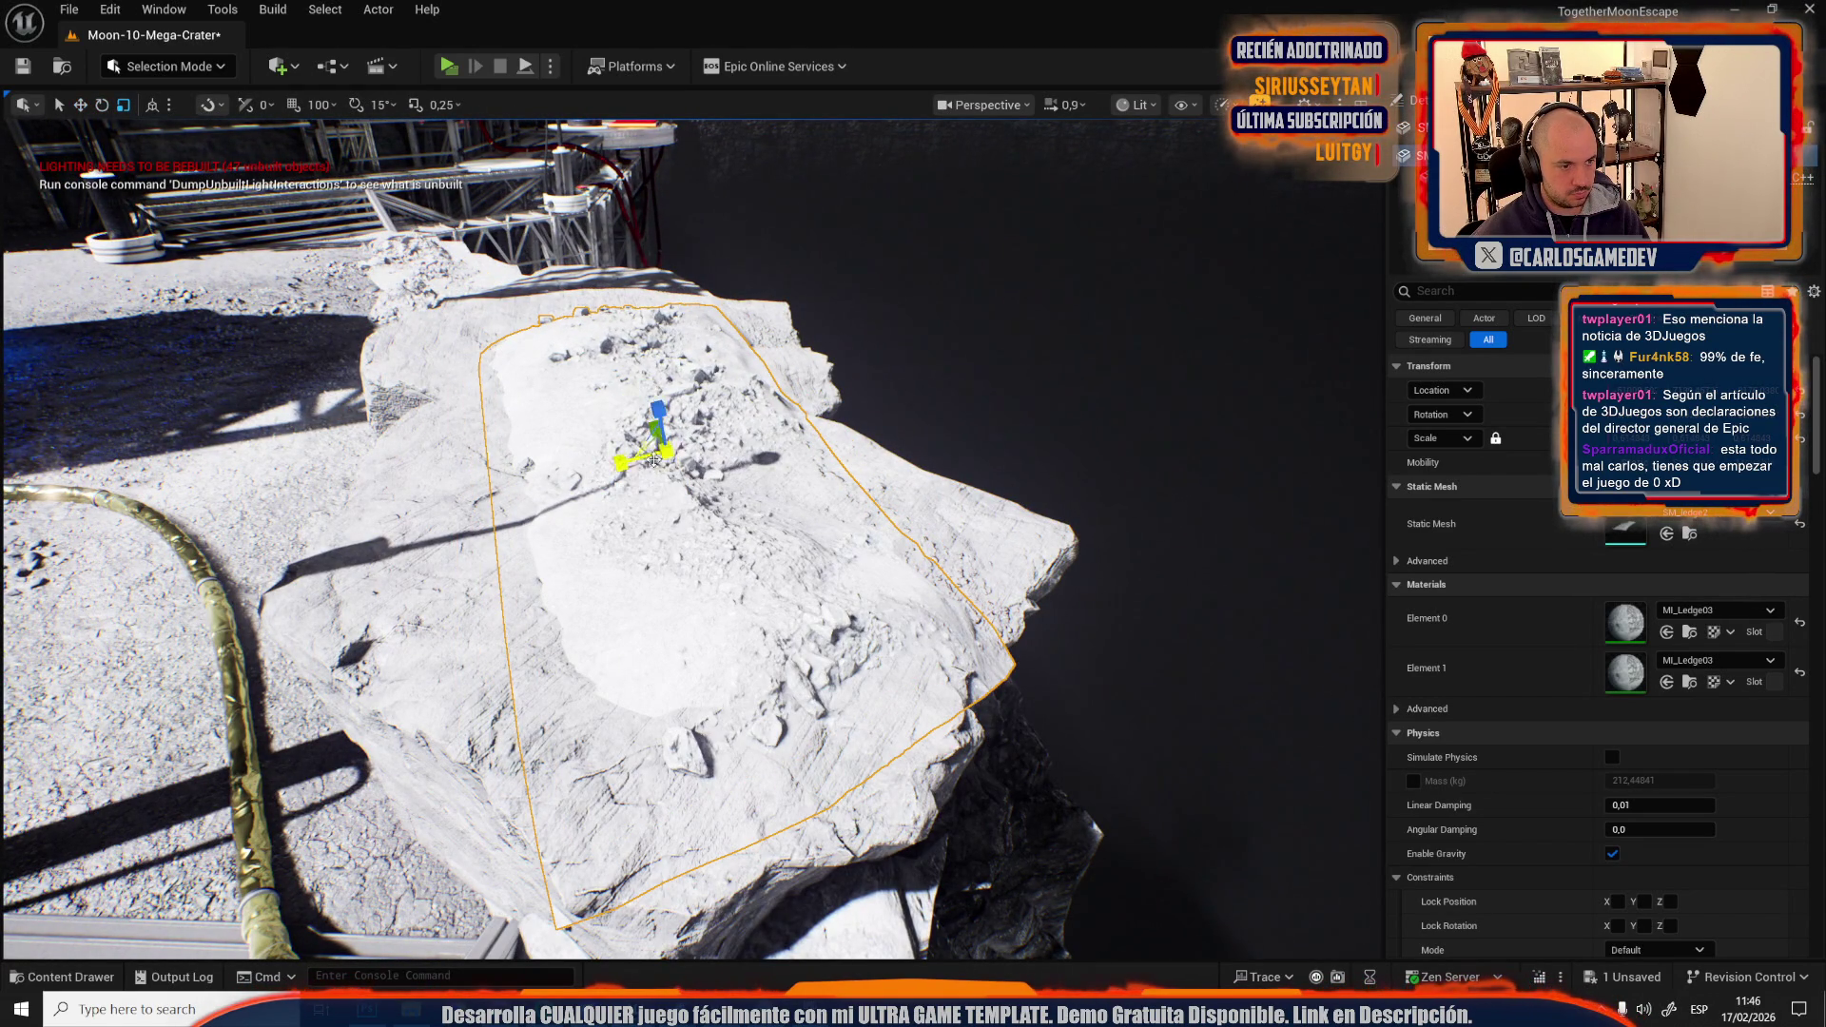
mouse_move(643, 449)
left_mouse_down()
mouse_move(591, 432)
mouse_move(602, 399)
left_mouse_up()
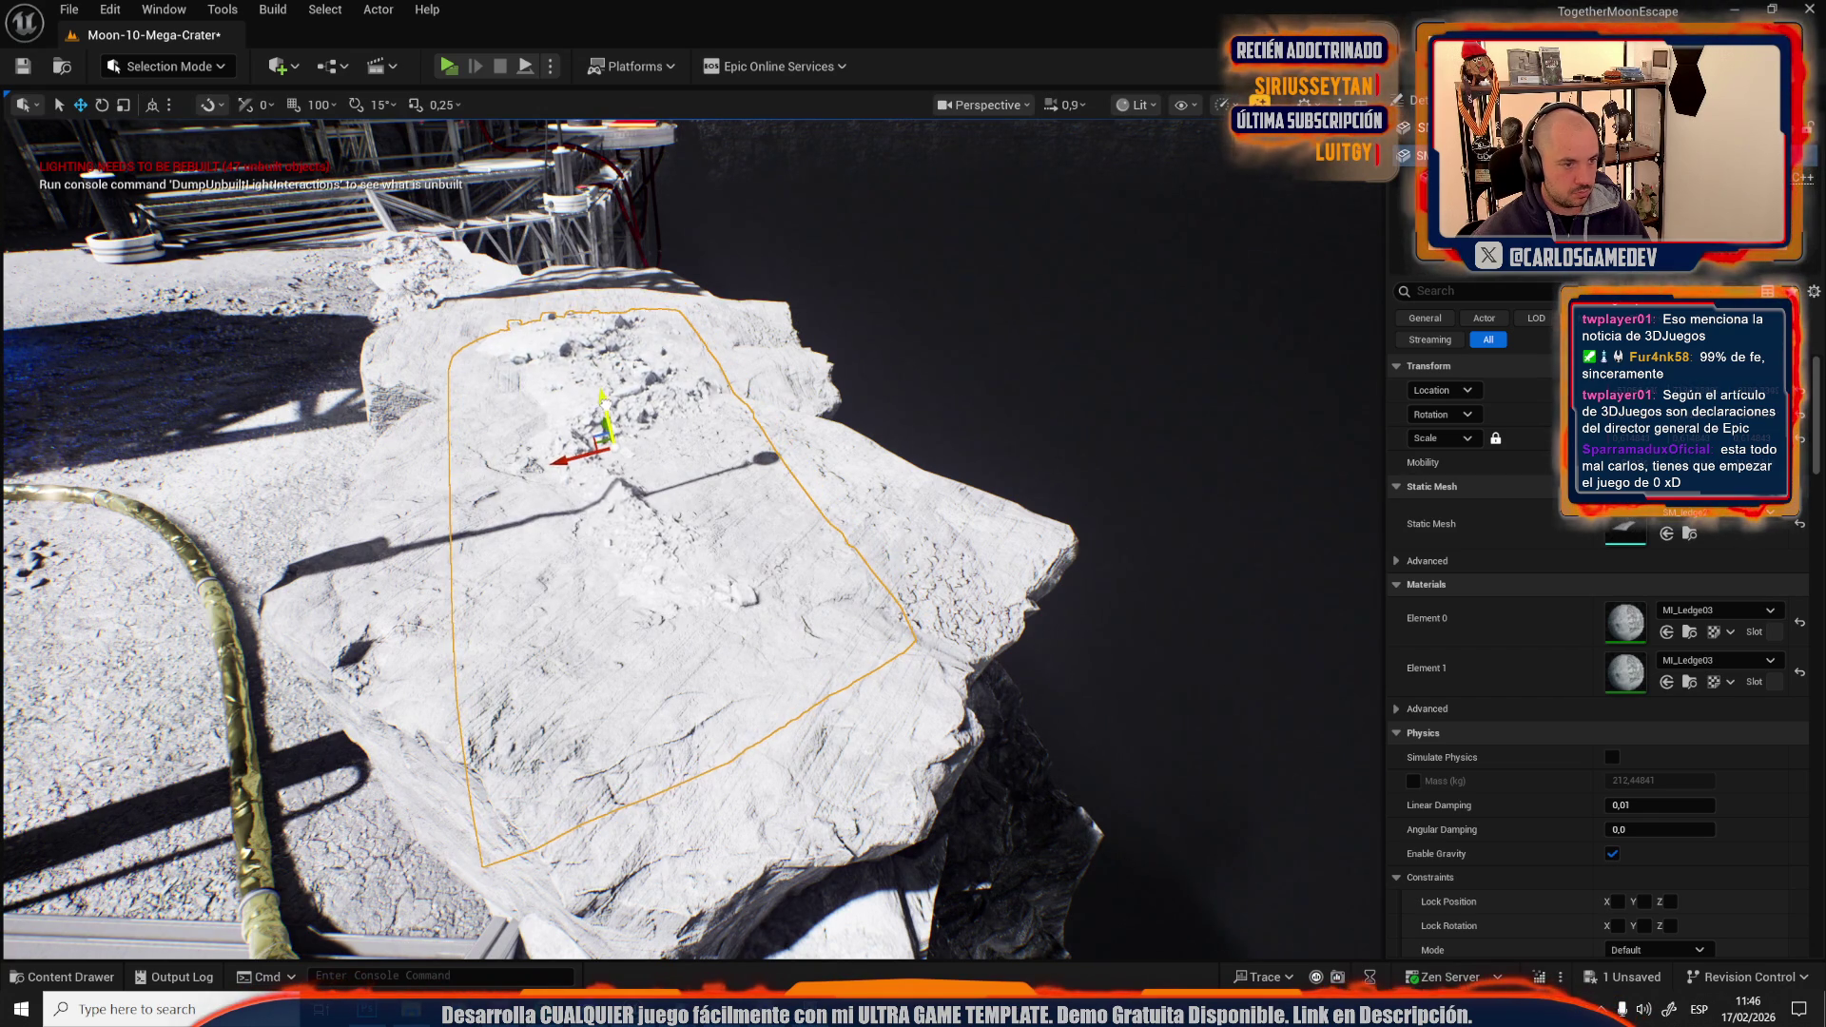
Rotate the ledge rock slightly and save the level with Ctrl+S.
key("e")
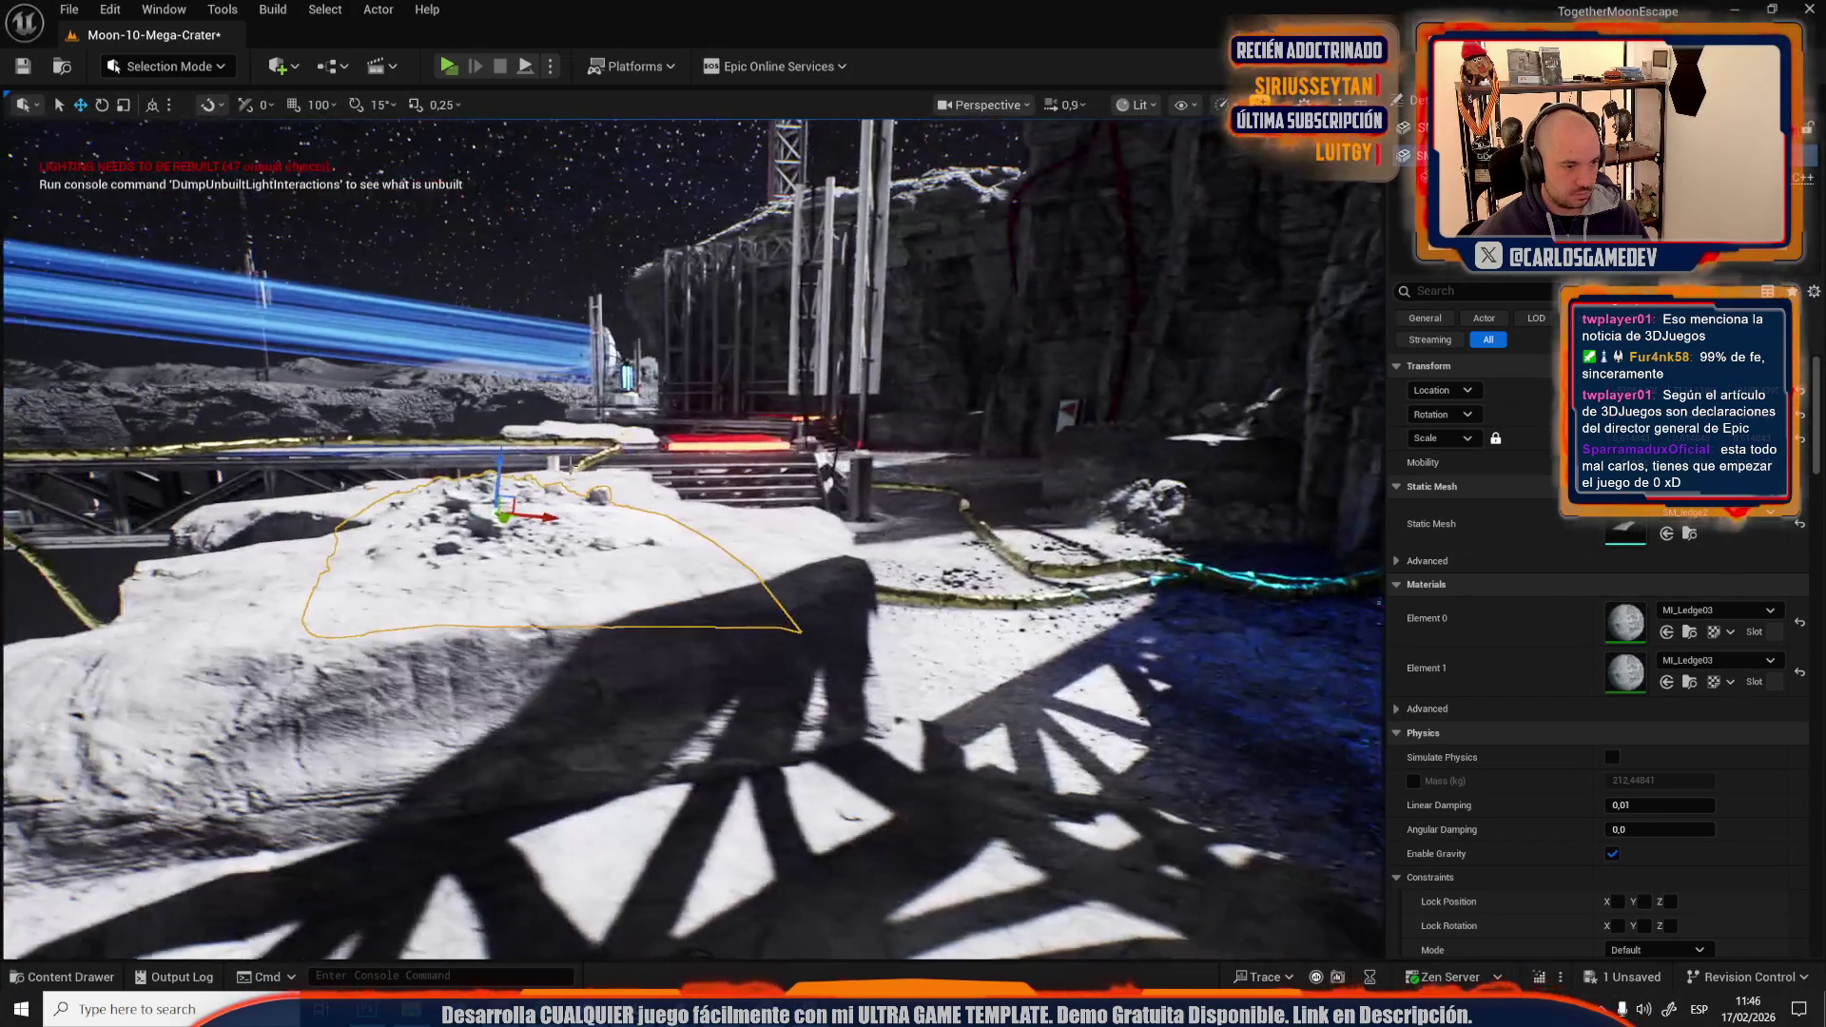
left_click_drag(444, 451, 475, 447)
key("w")
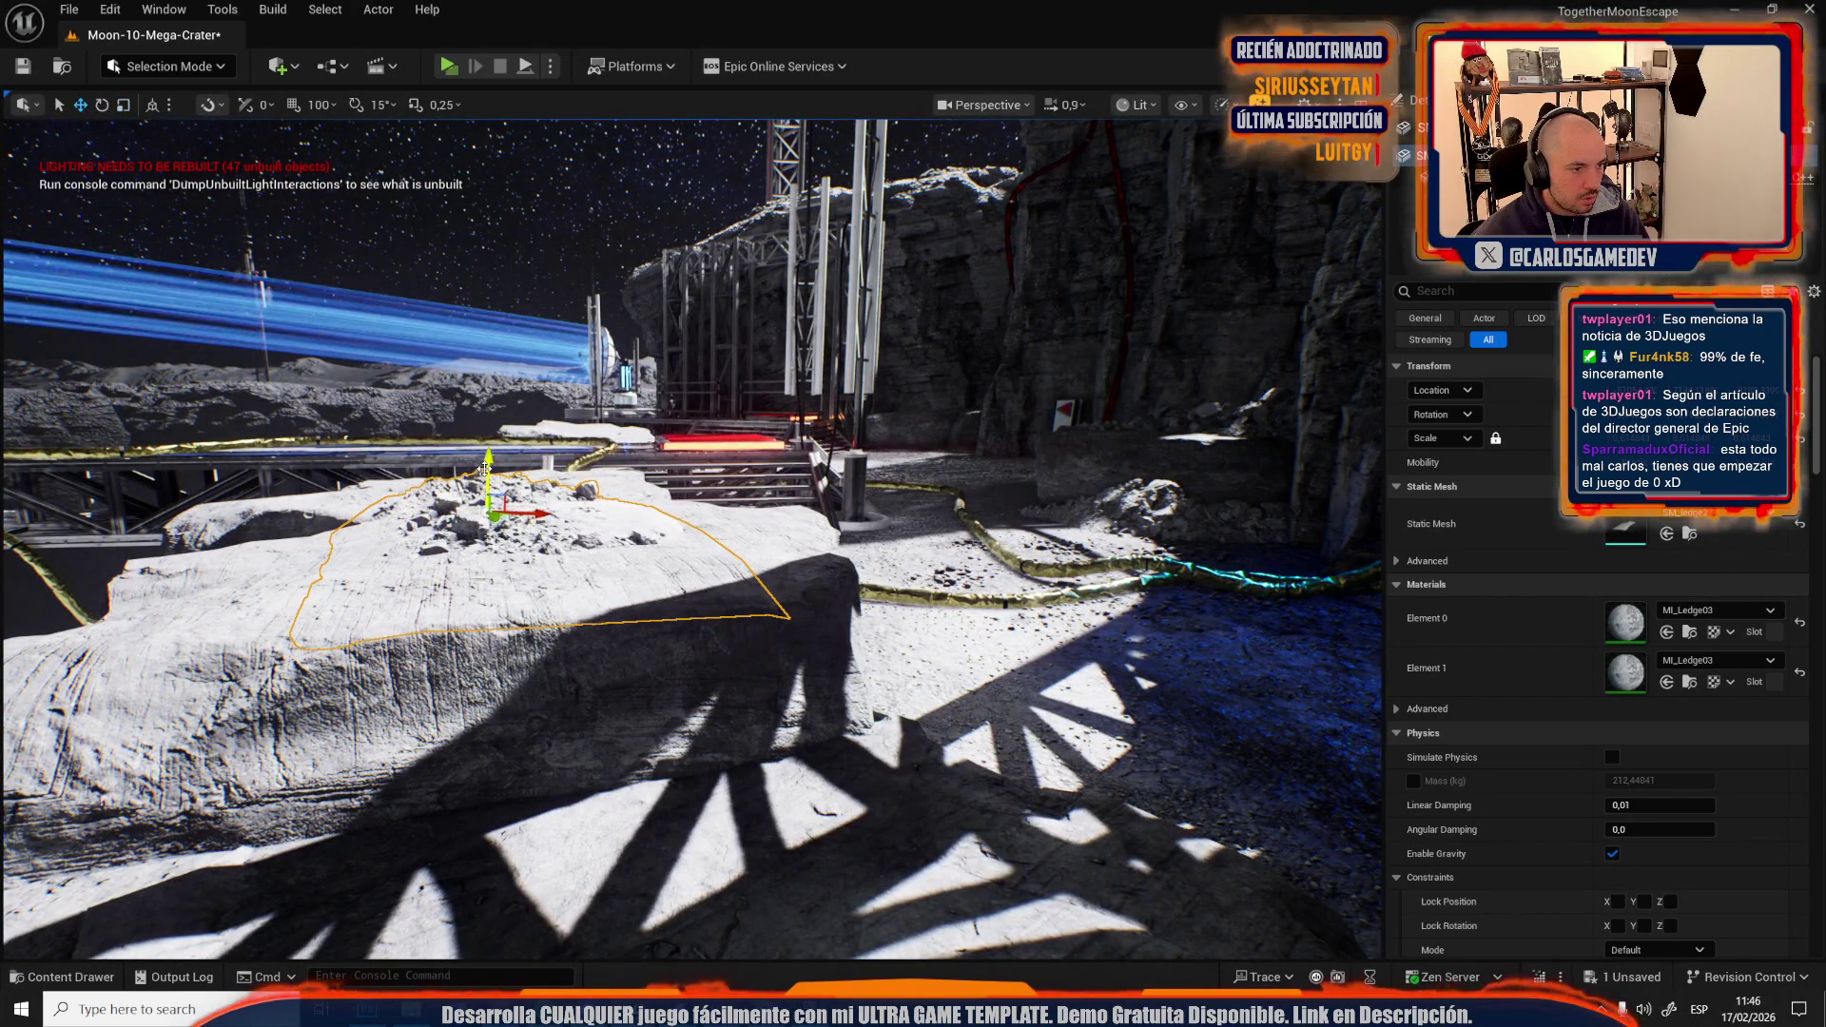
key("w")
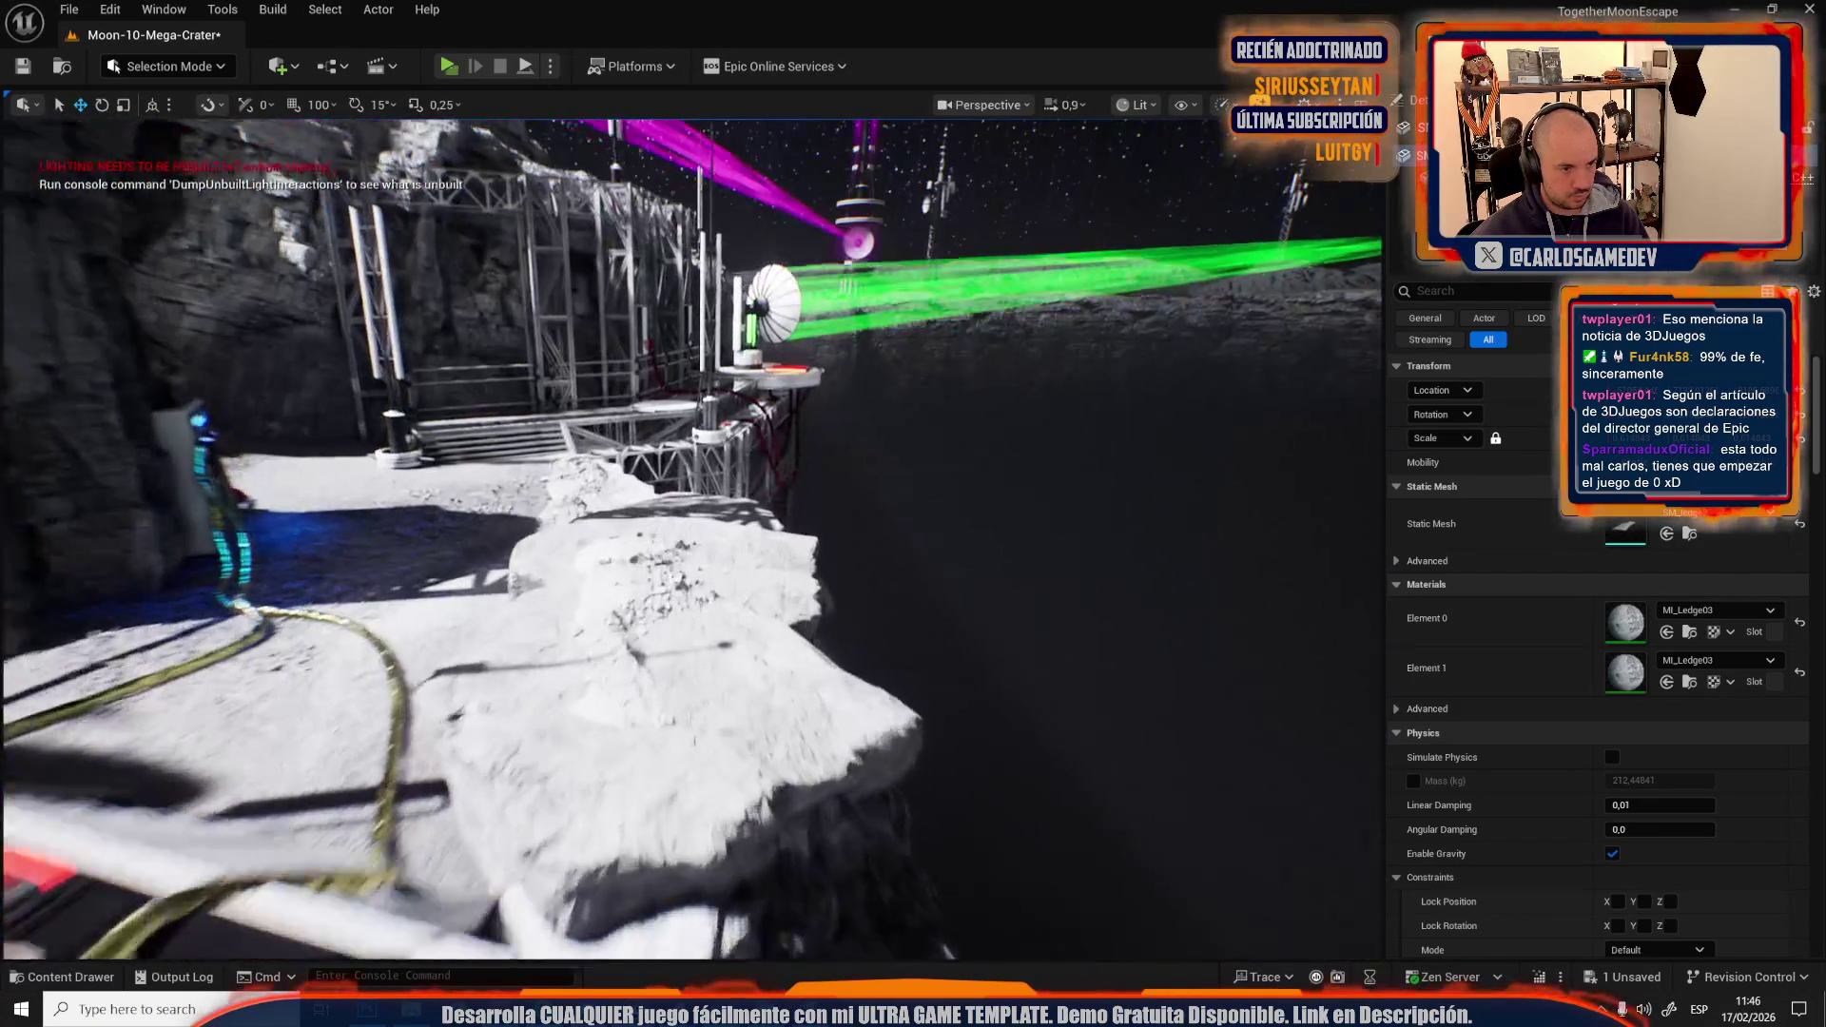
key("ctrl+s")
Go from the Epic Games Launcher back to the MARKETPLACER Unreal Editor window.
key("alt+Tab")
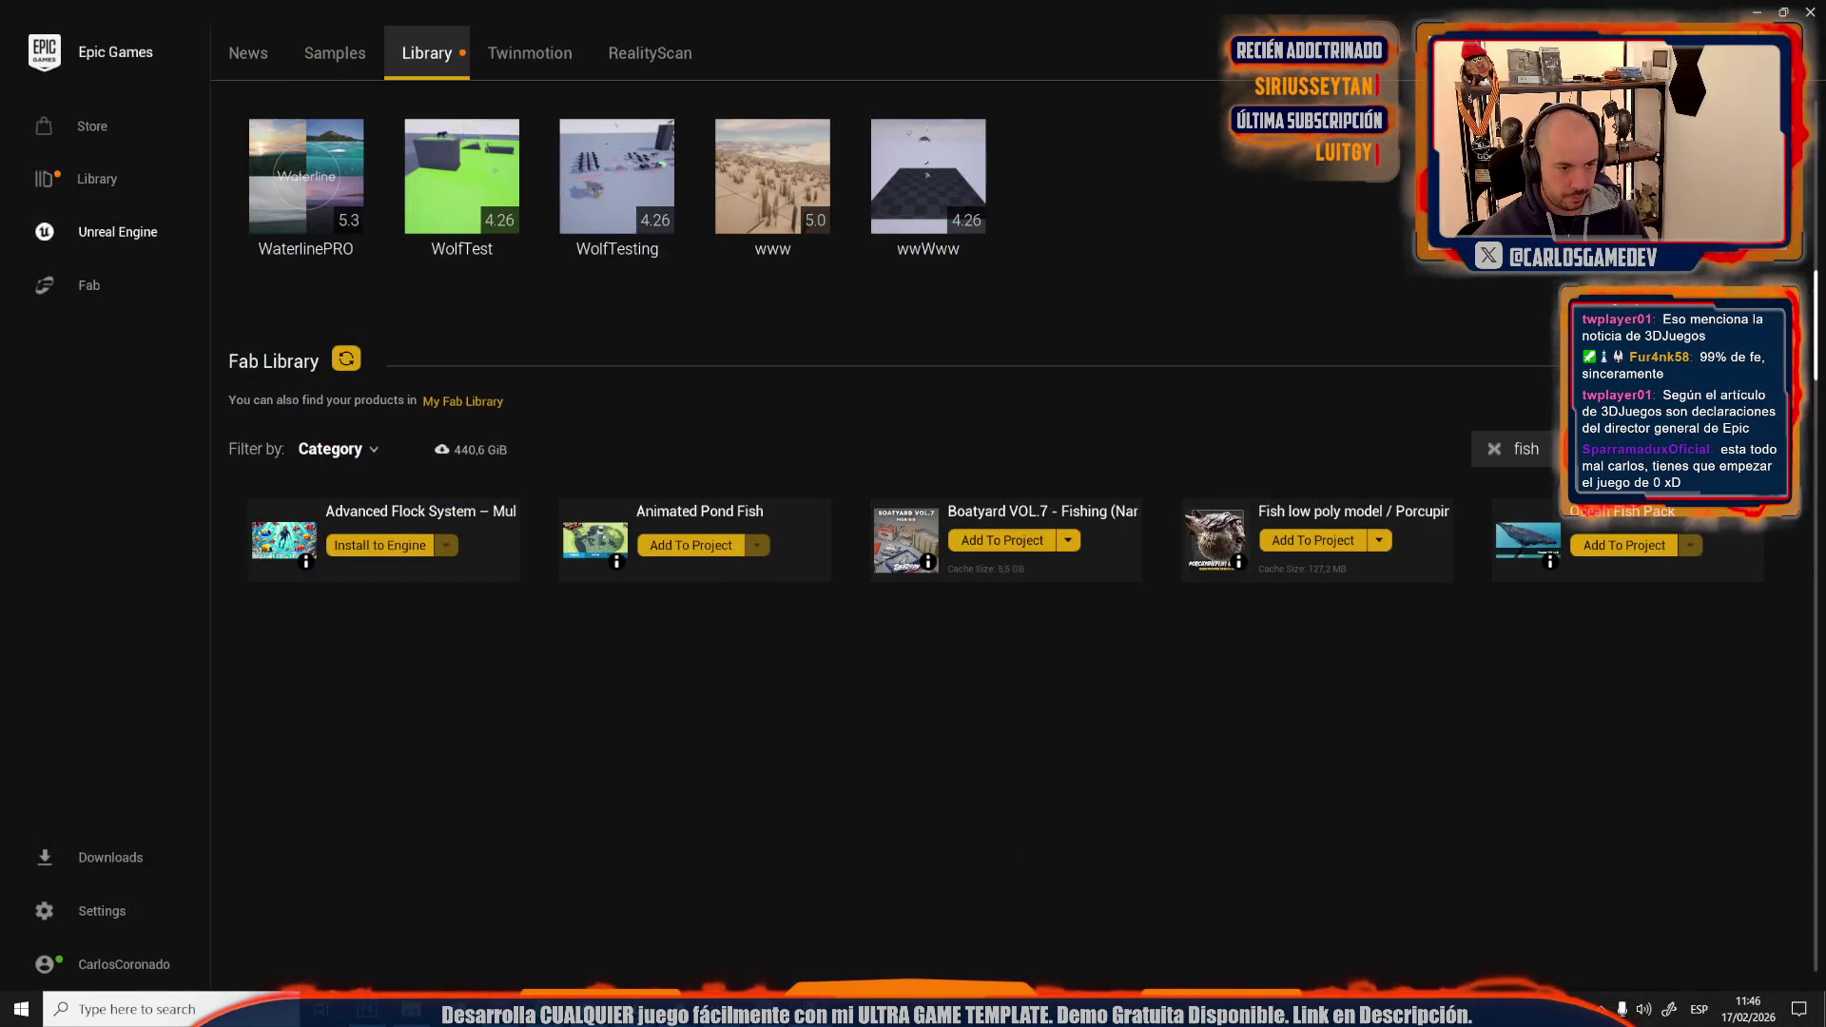
mouse_move(704, 1009)
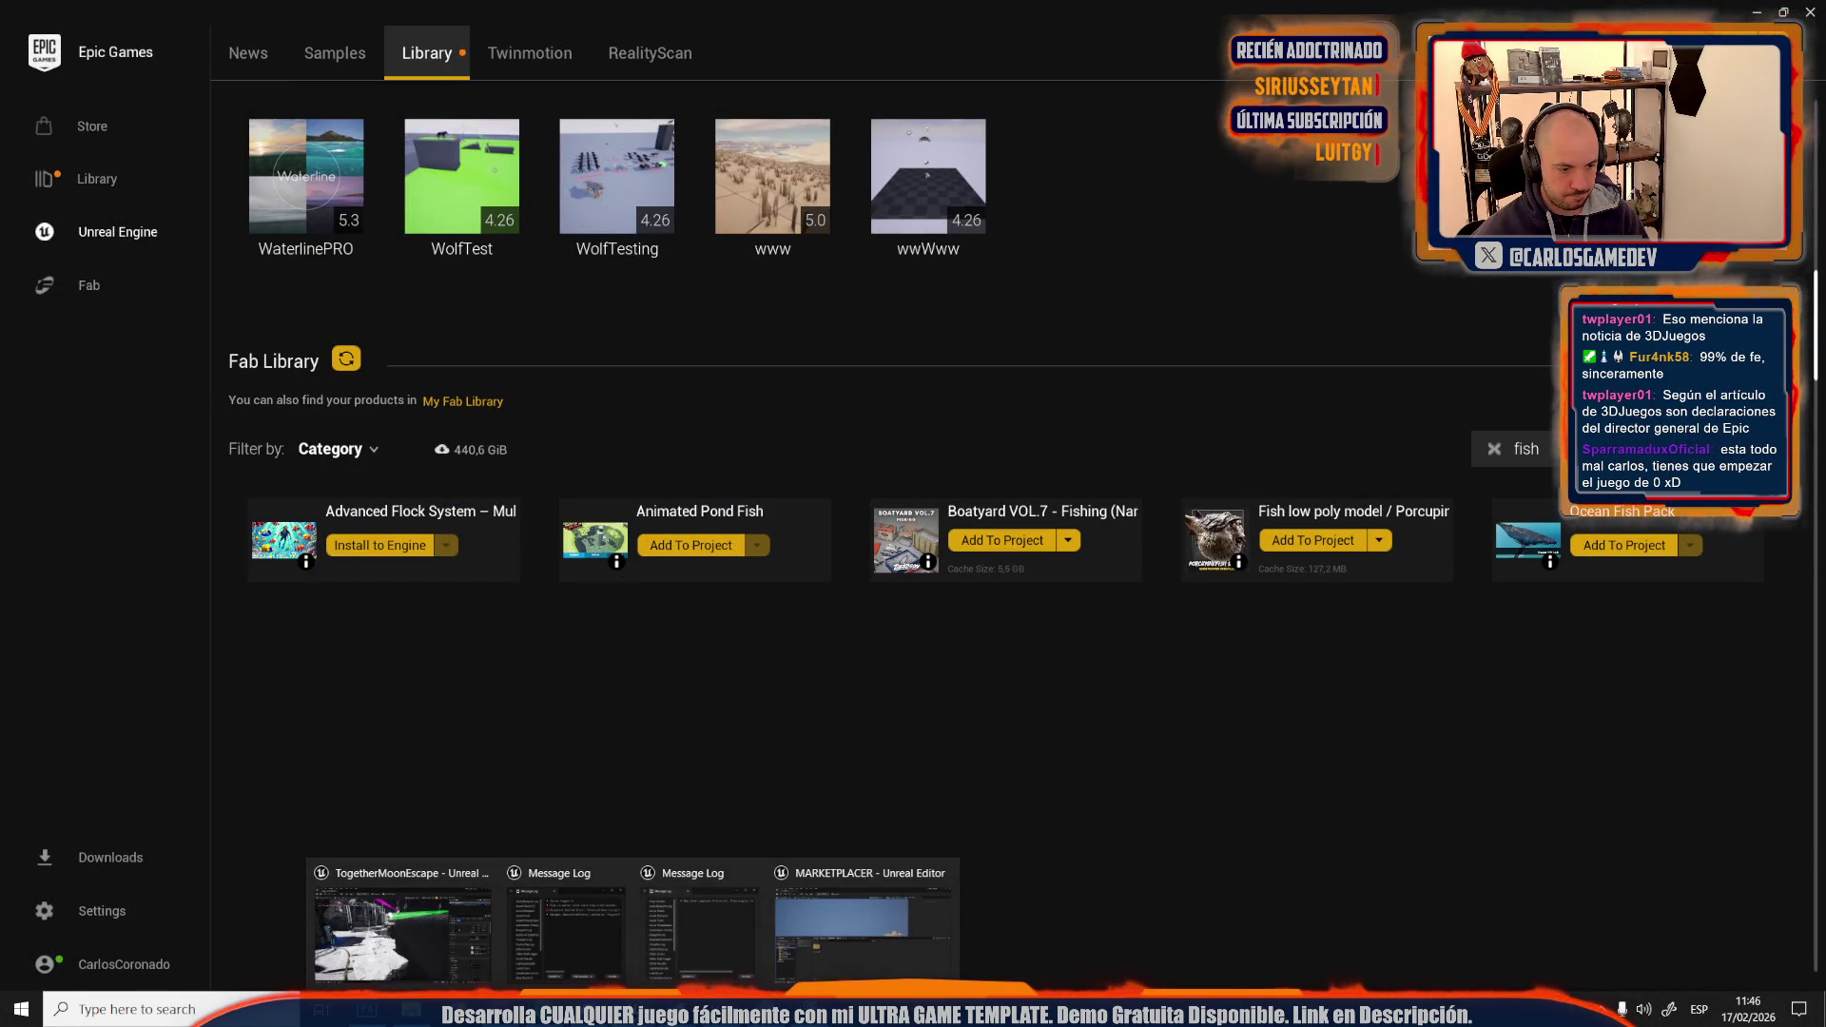
left_click(830, 902)
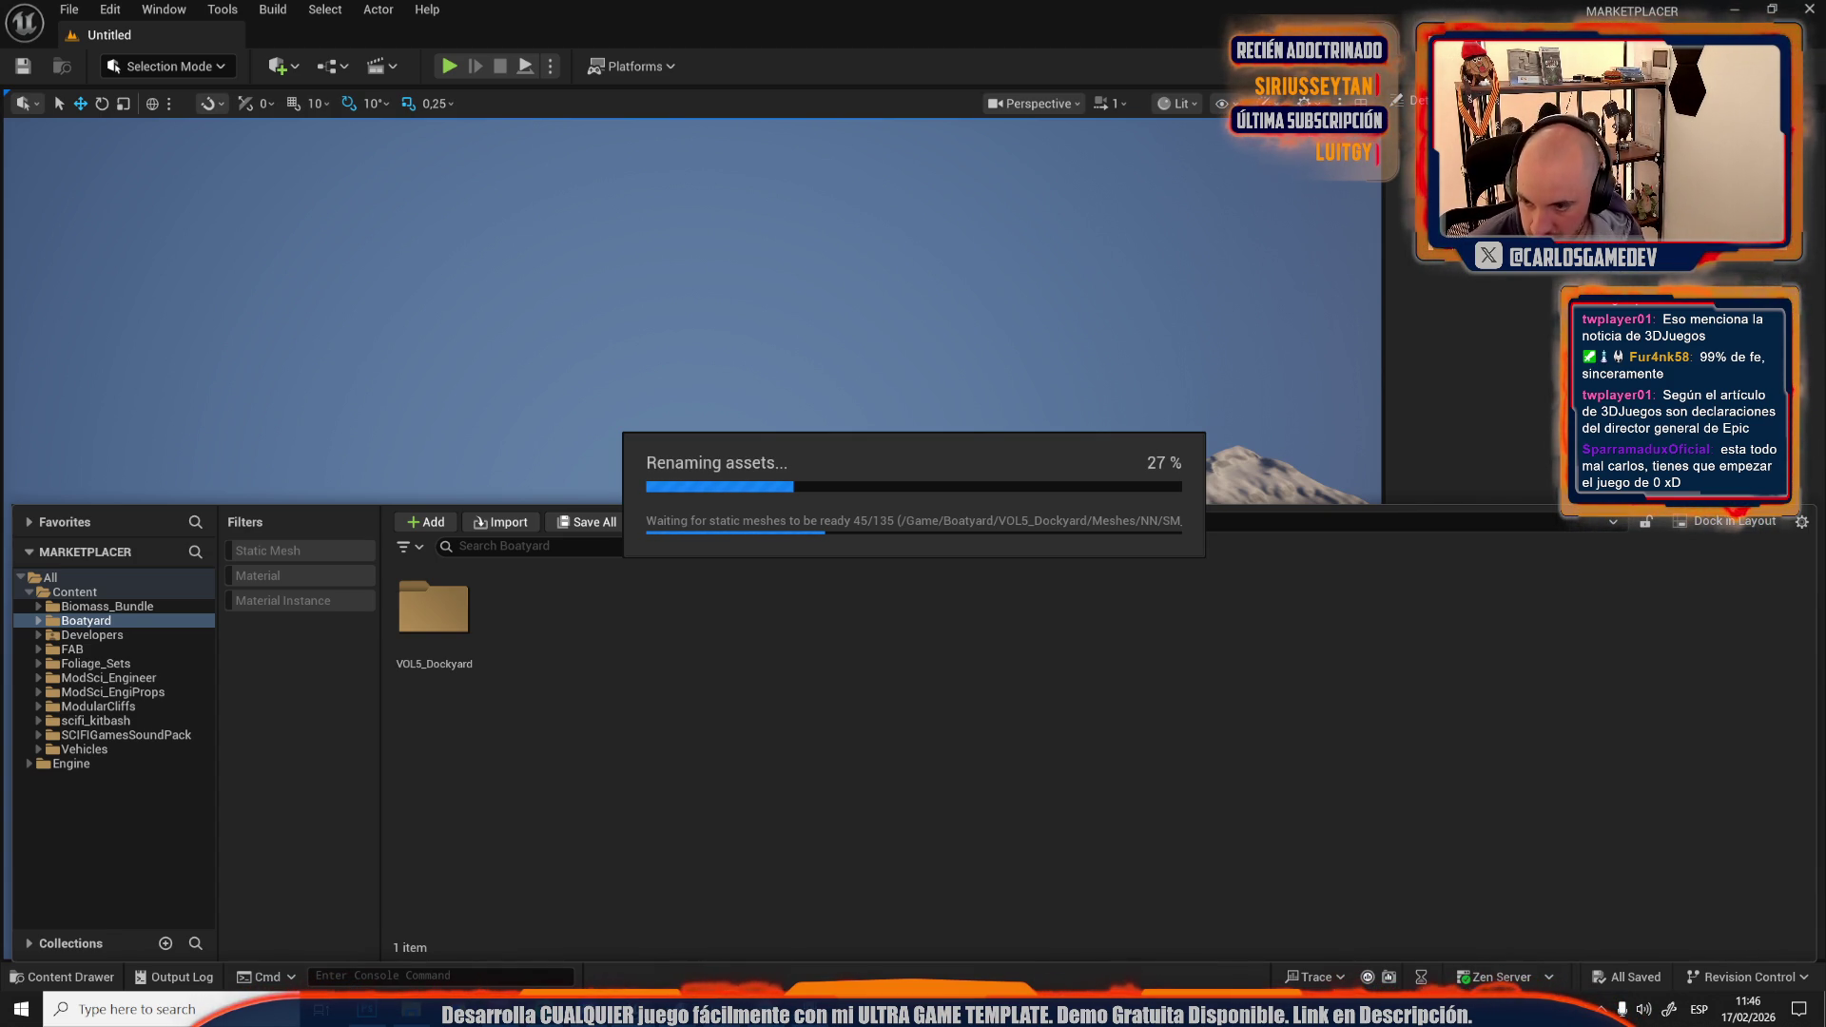
Return to the Moon-10-Mega-Crater editor window and switch to Foliage Mode.
mouse_move(411, 1010)
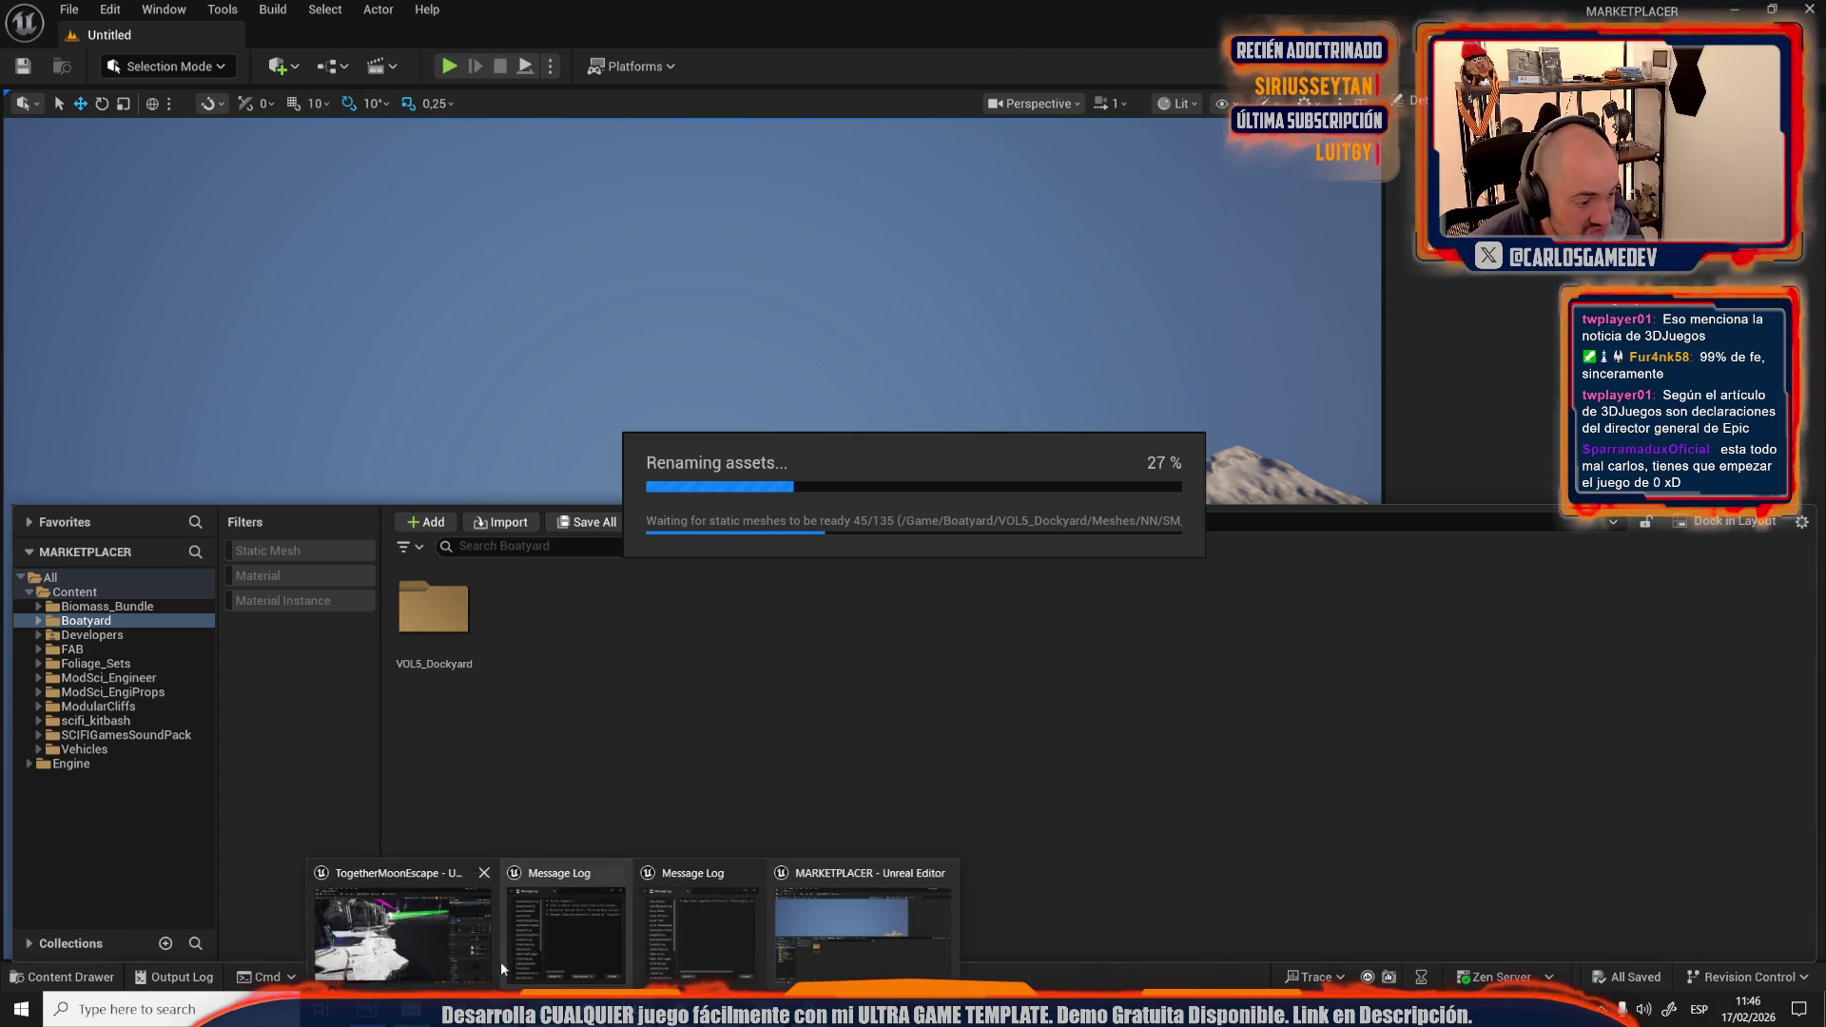
left_click(500, 956)
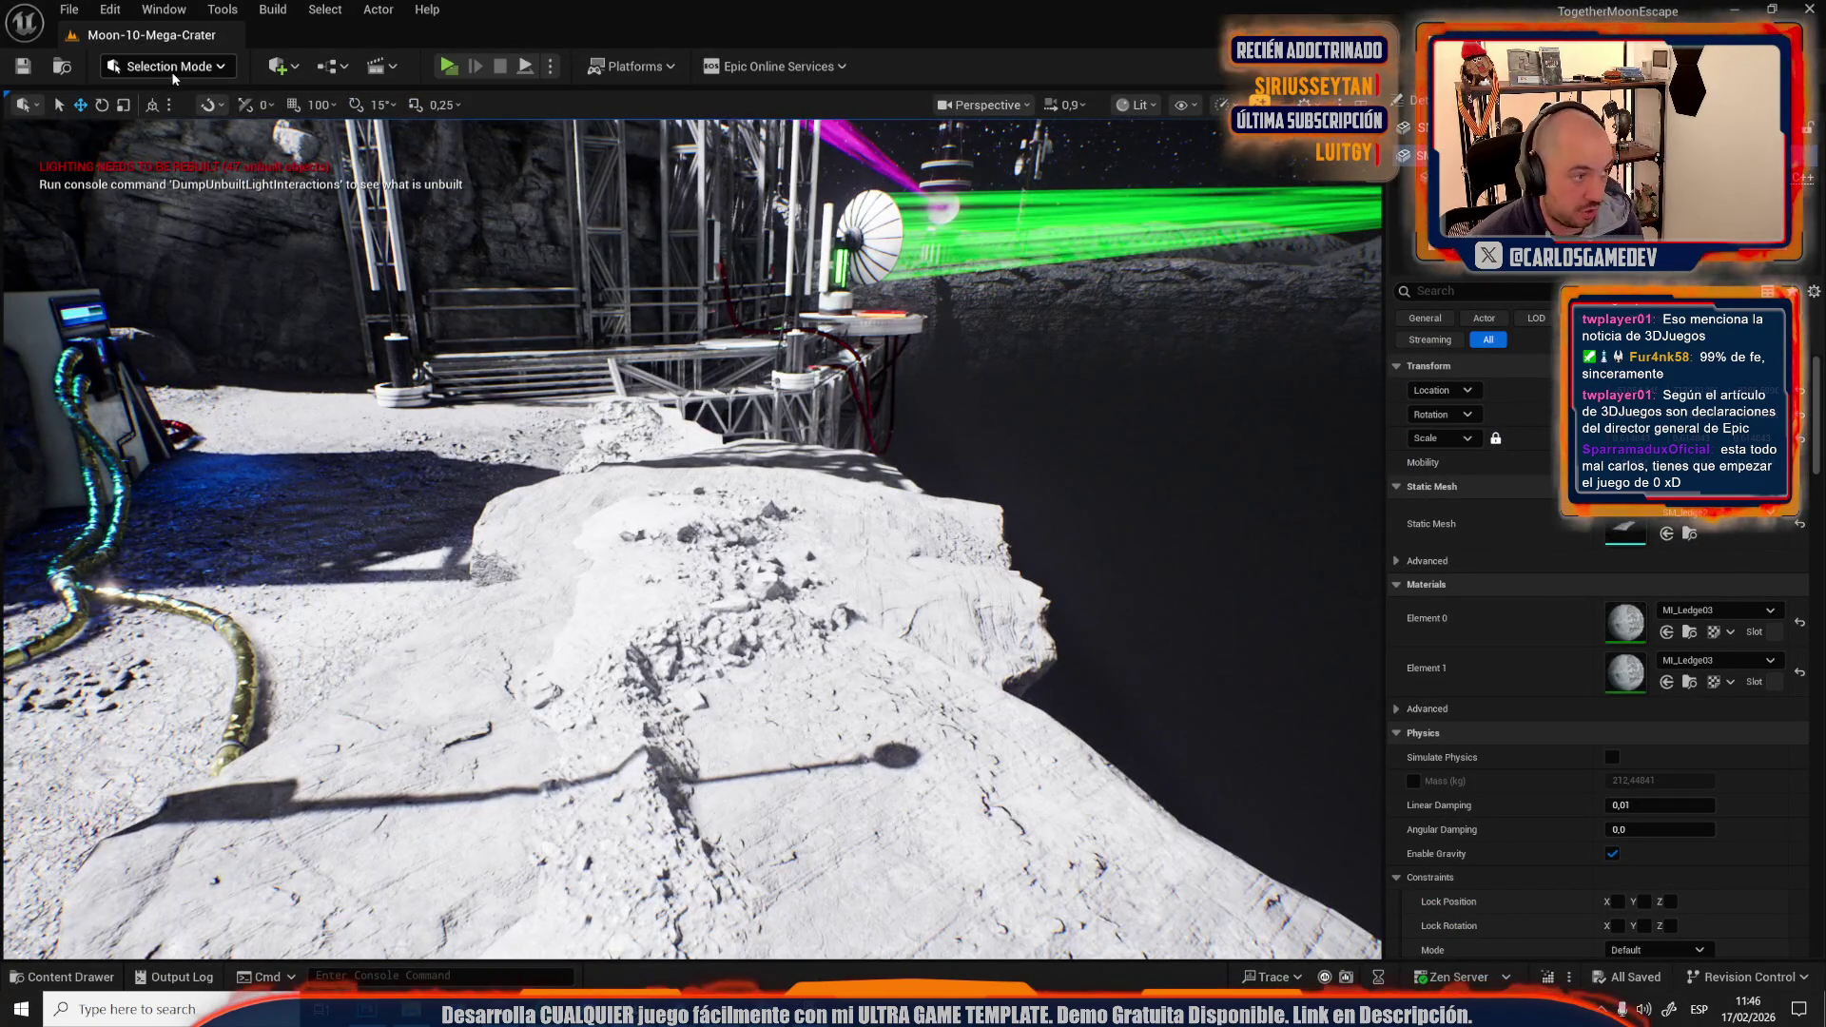
left_click(189, 67)
left_click(164, 163)
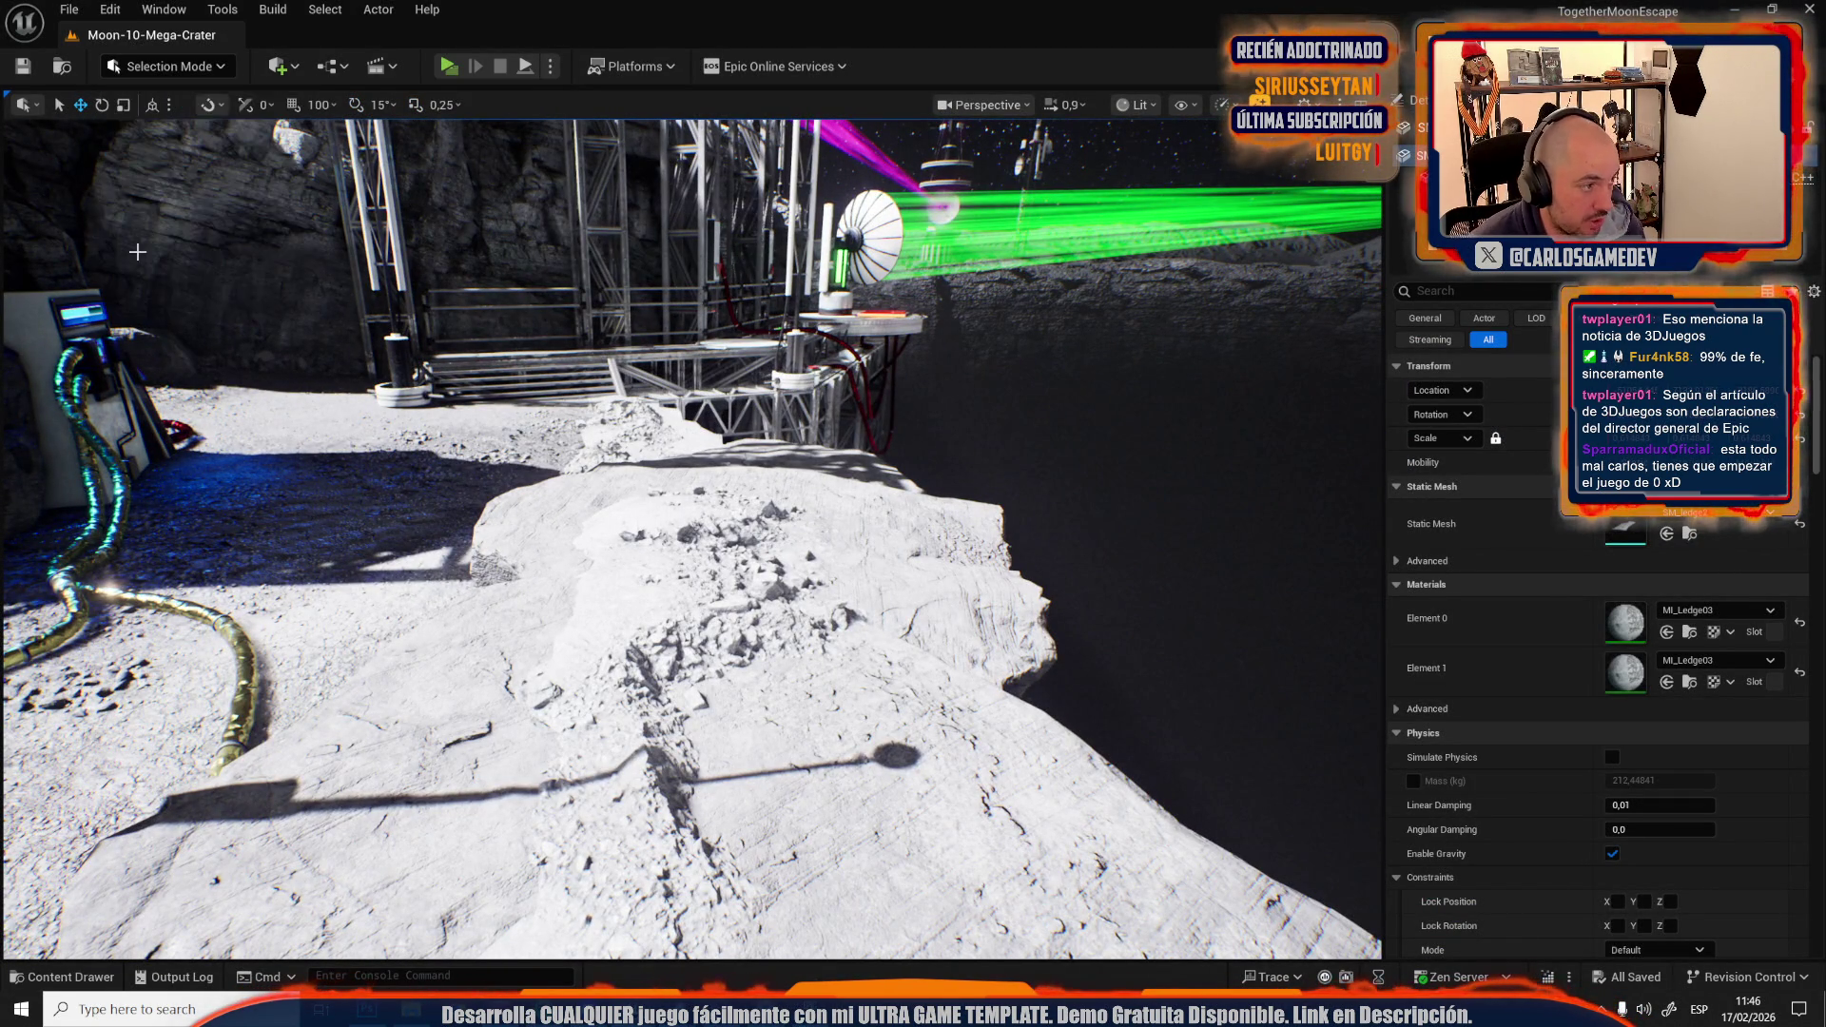
Add MidStone1, MidStone2, MidStone3 and MidStone4 FoliageAssets to the palette, then select MidStone1.
left_click(47, 507)
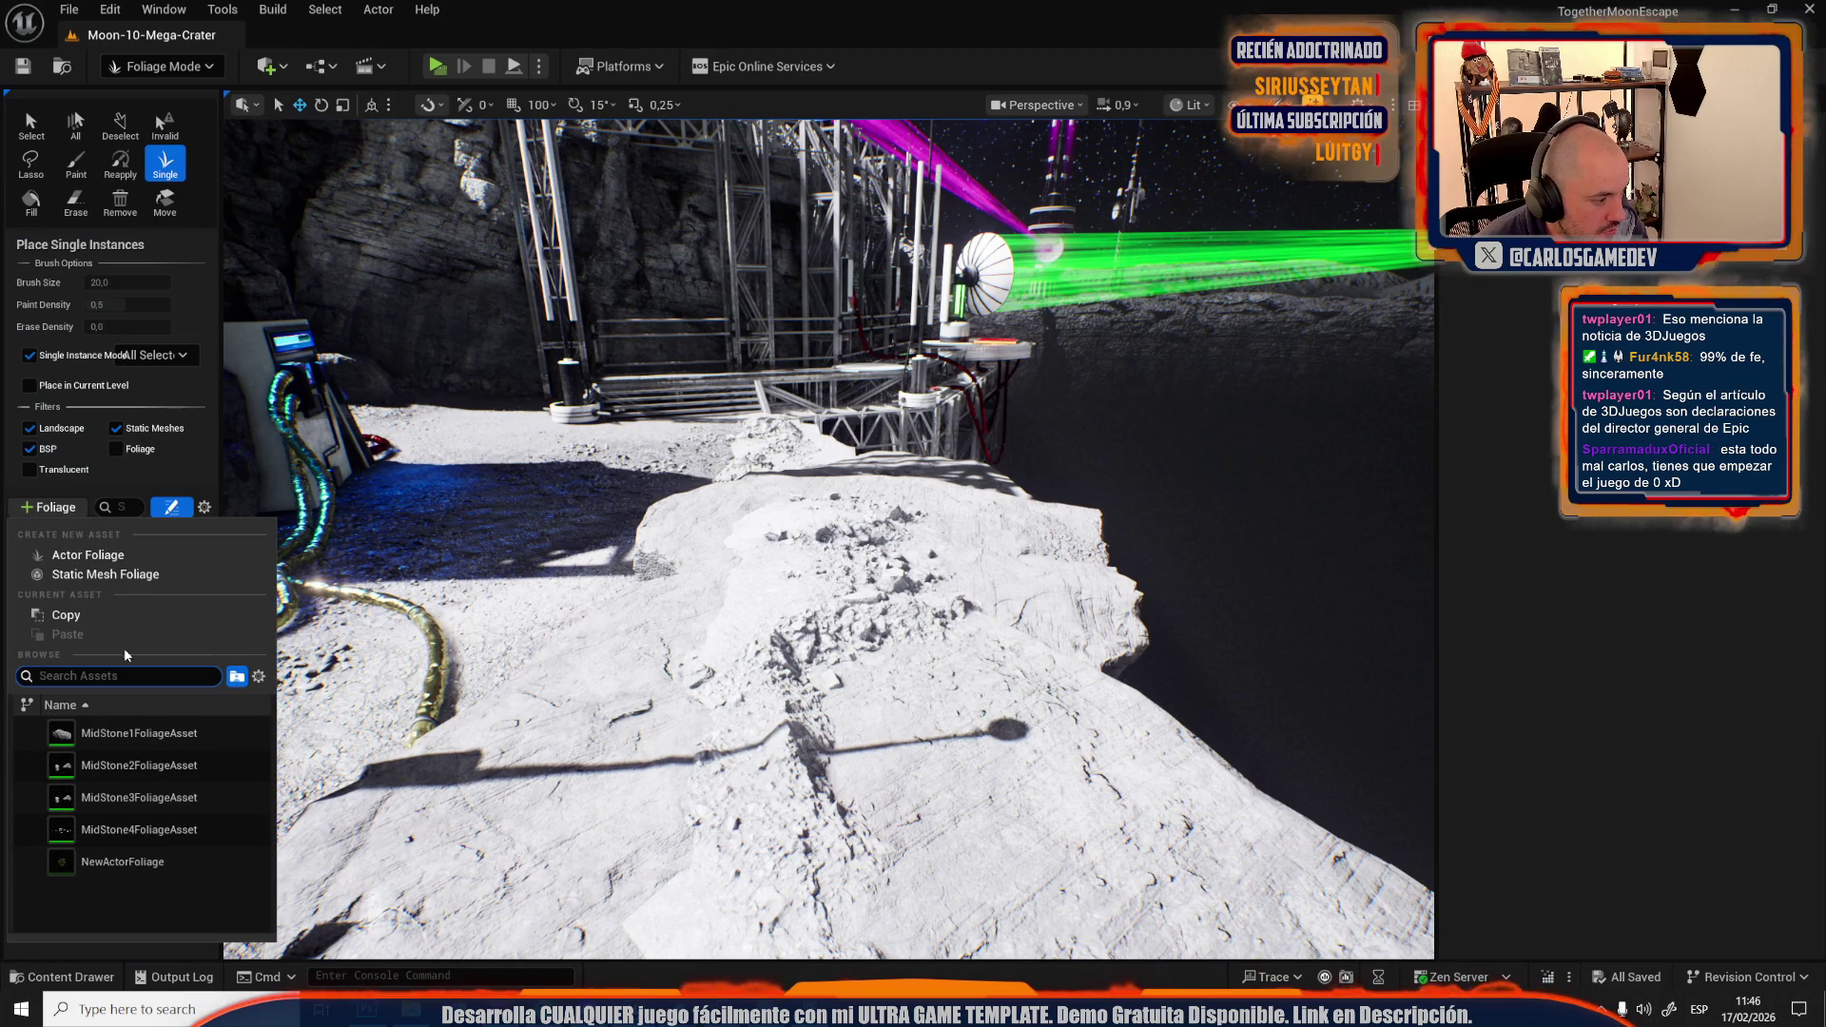
left_click(157, 734)
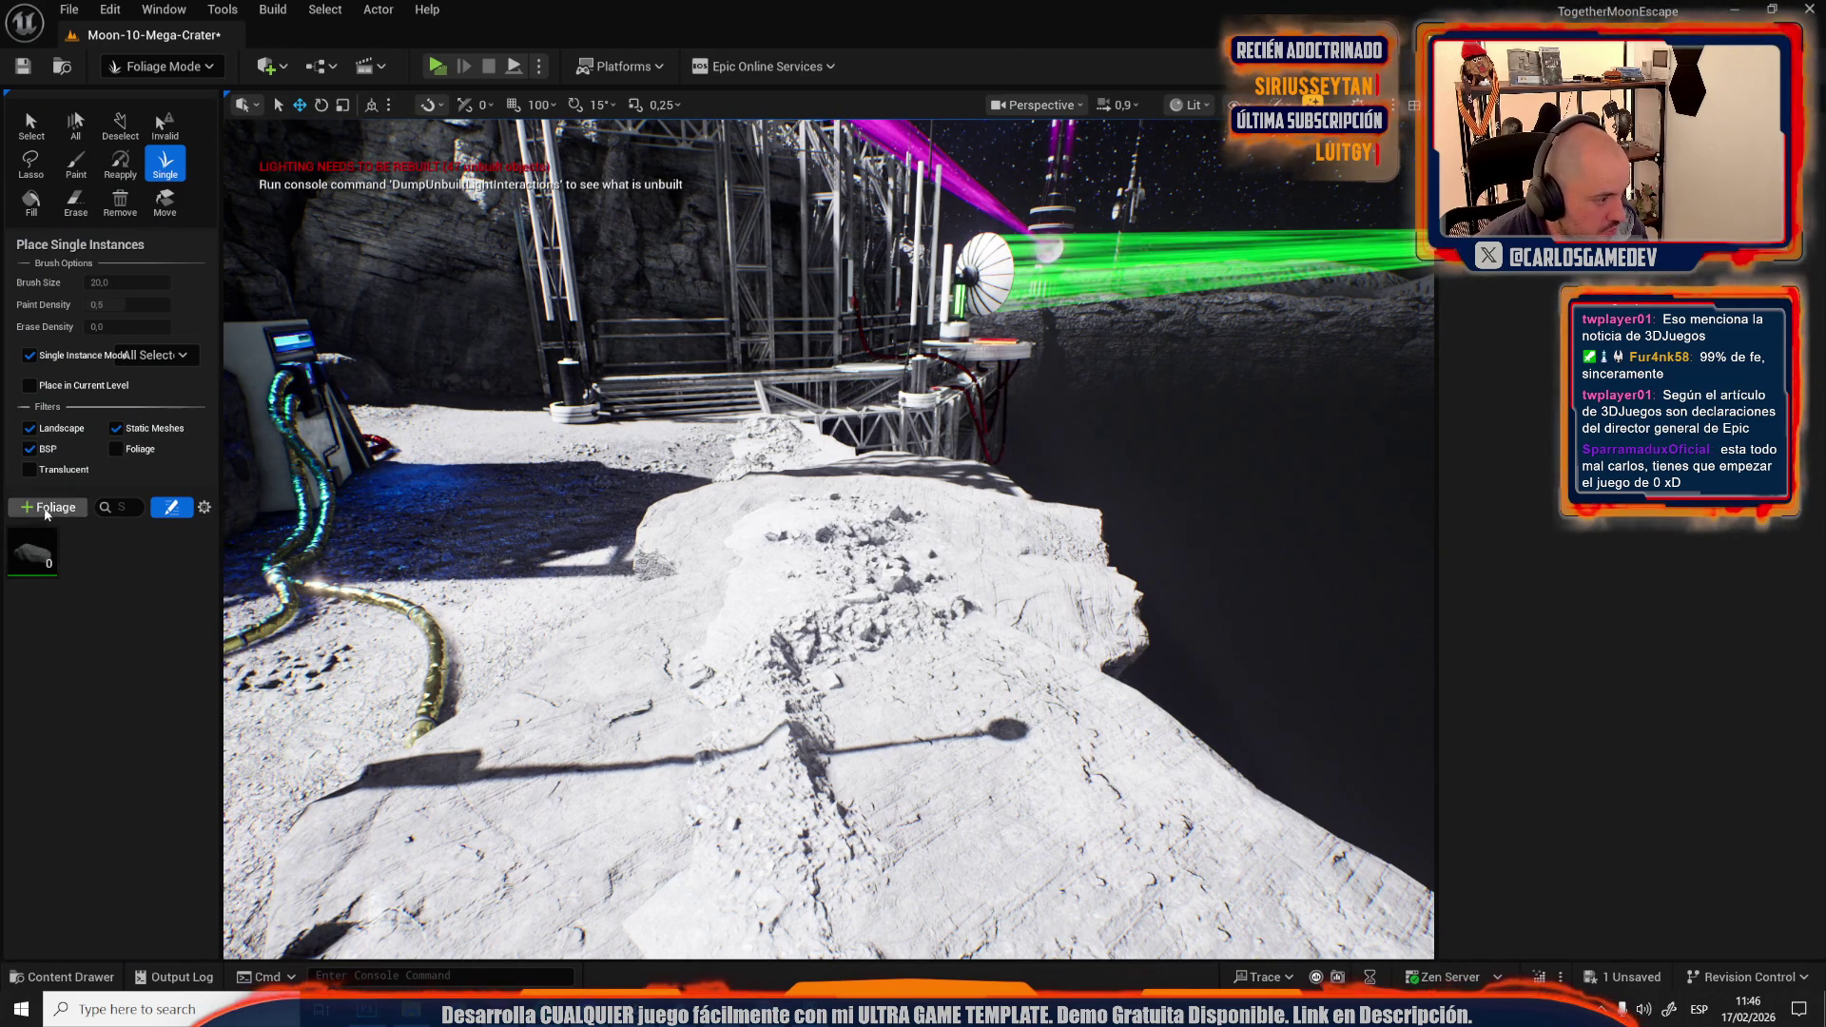
left_click(47, 507)
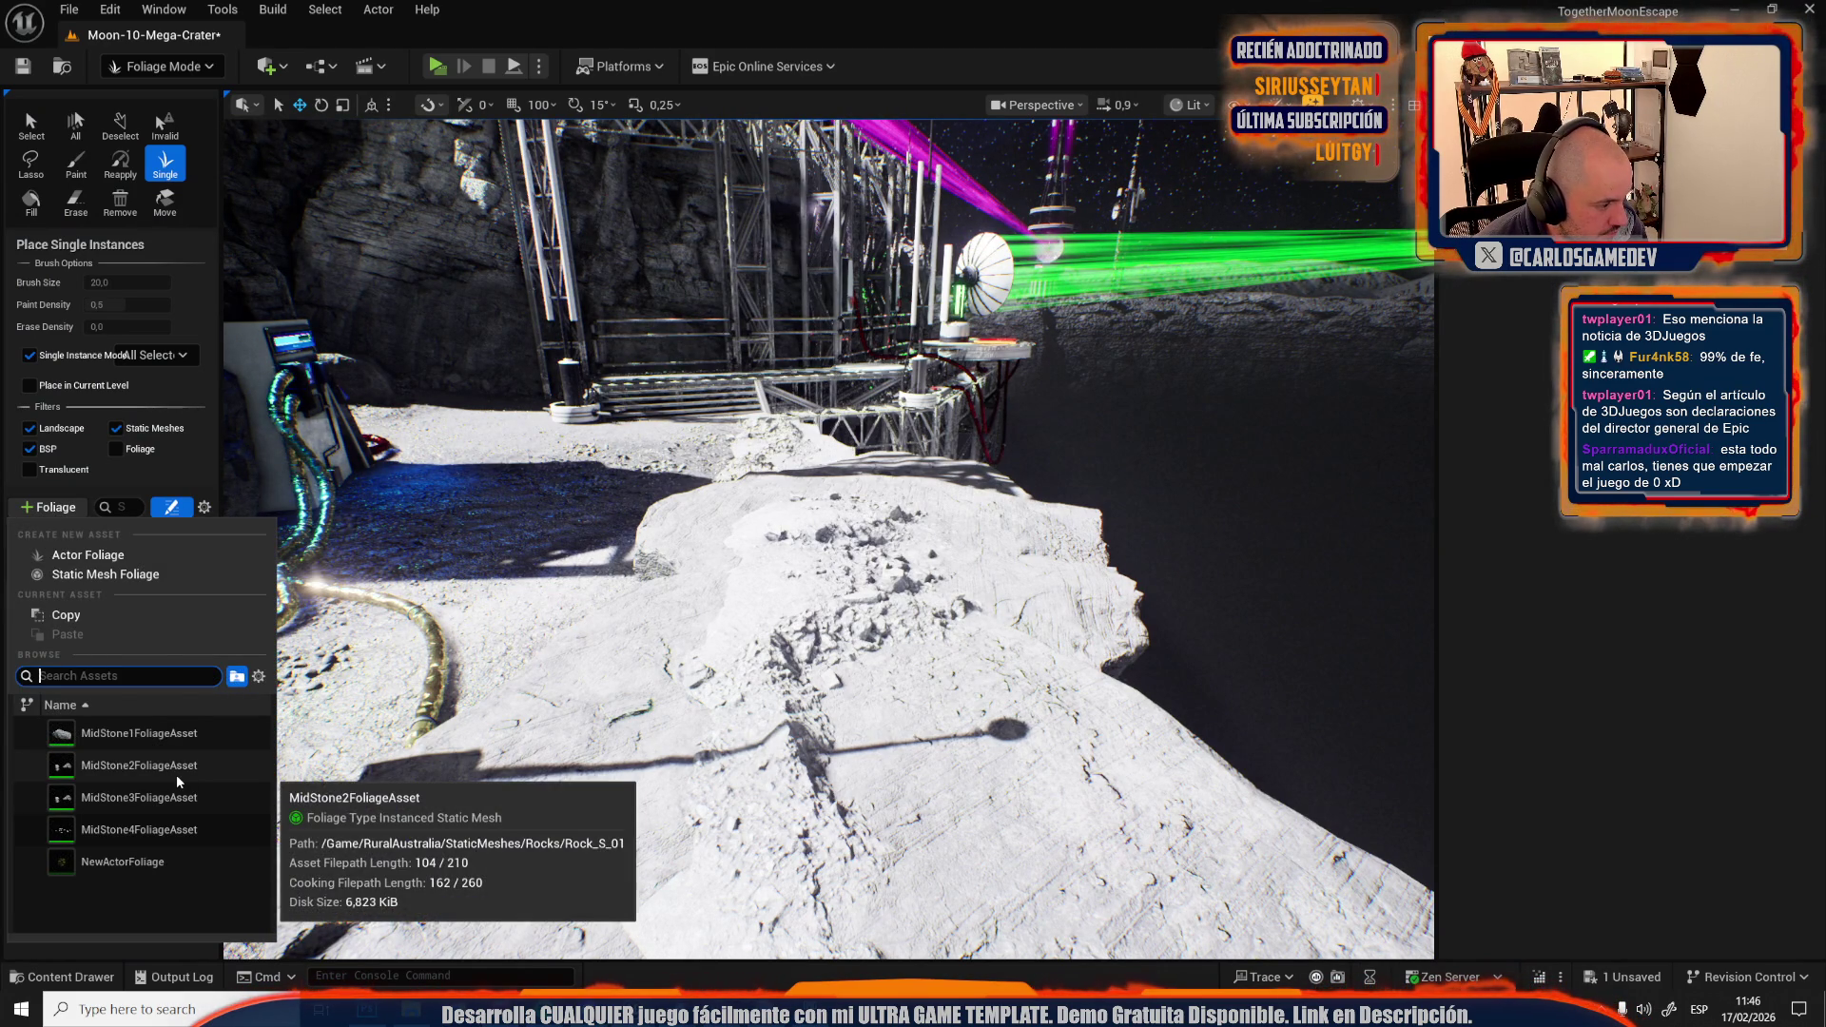
left_click(143, 765)
left_click(47, 507)
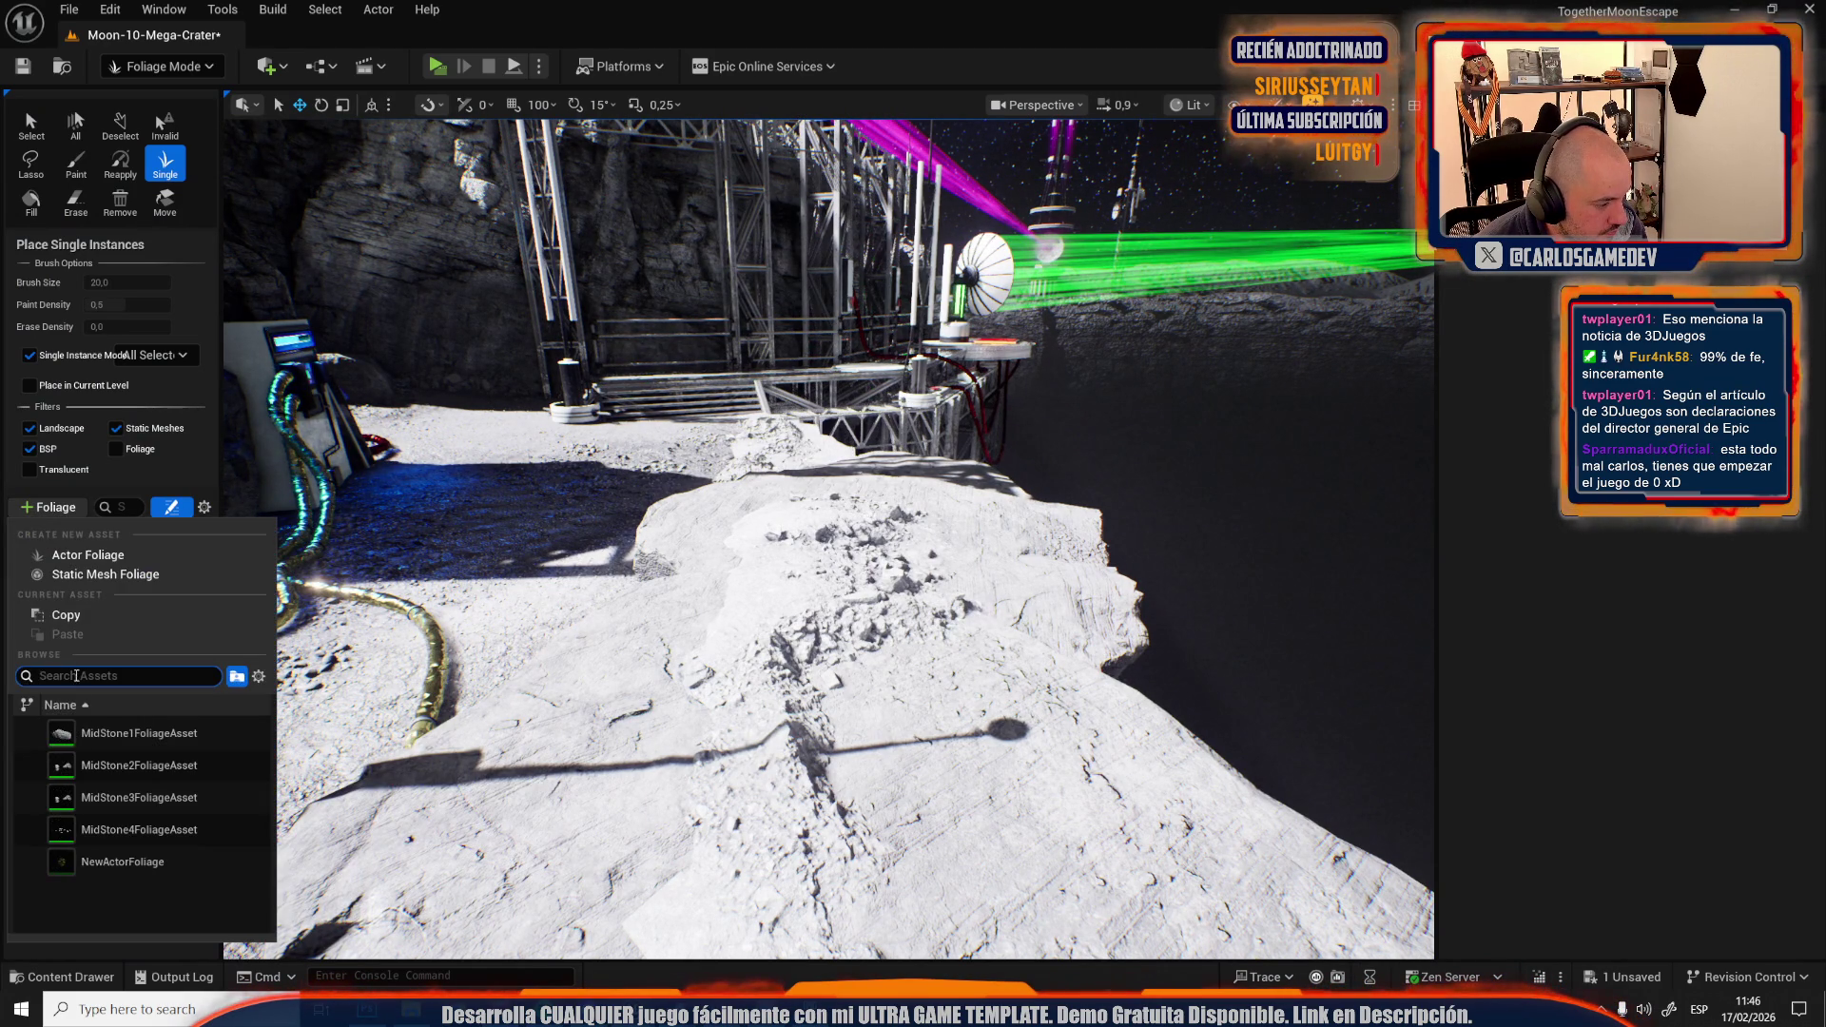
left_click(142, 799)
left_click(47, 507)
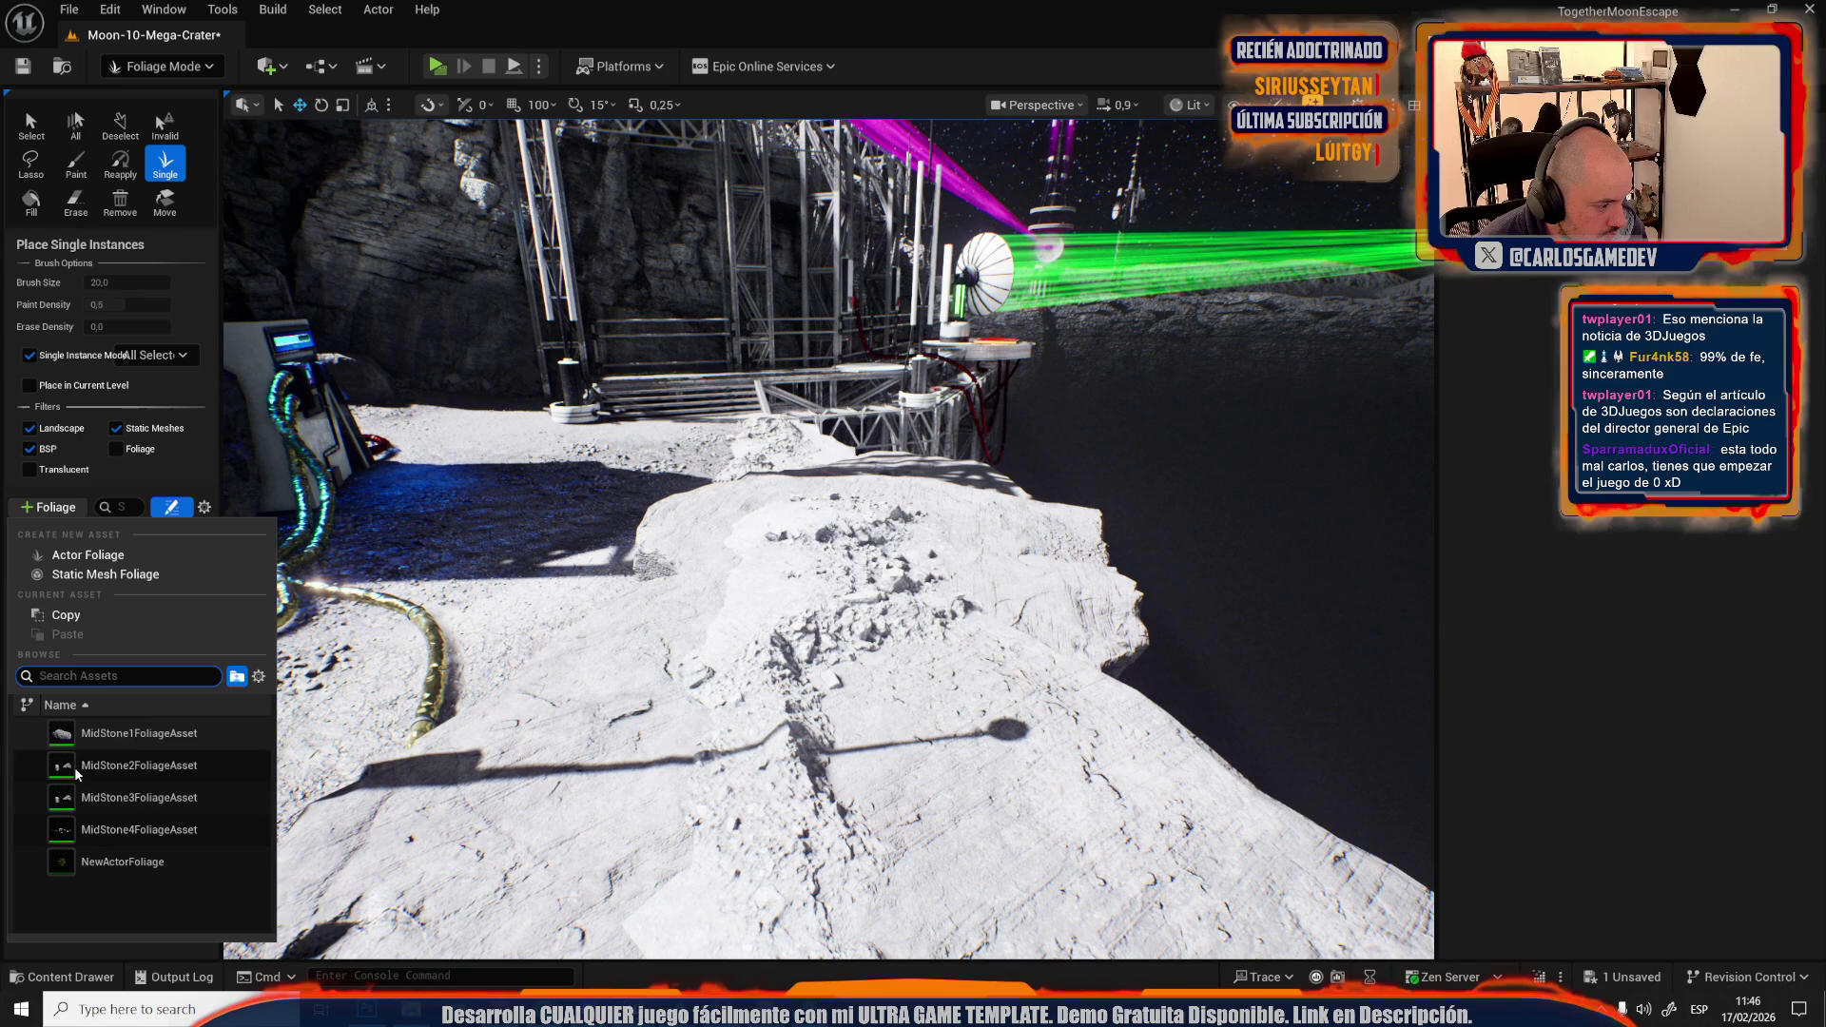
left_click(116, 820)
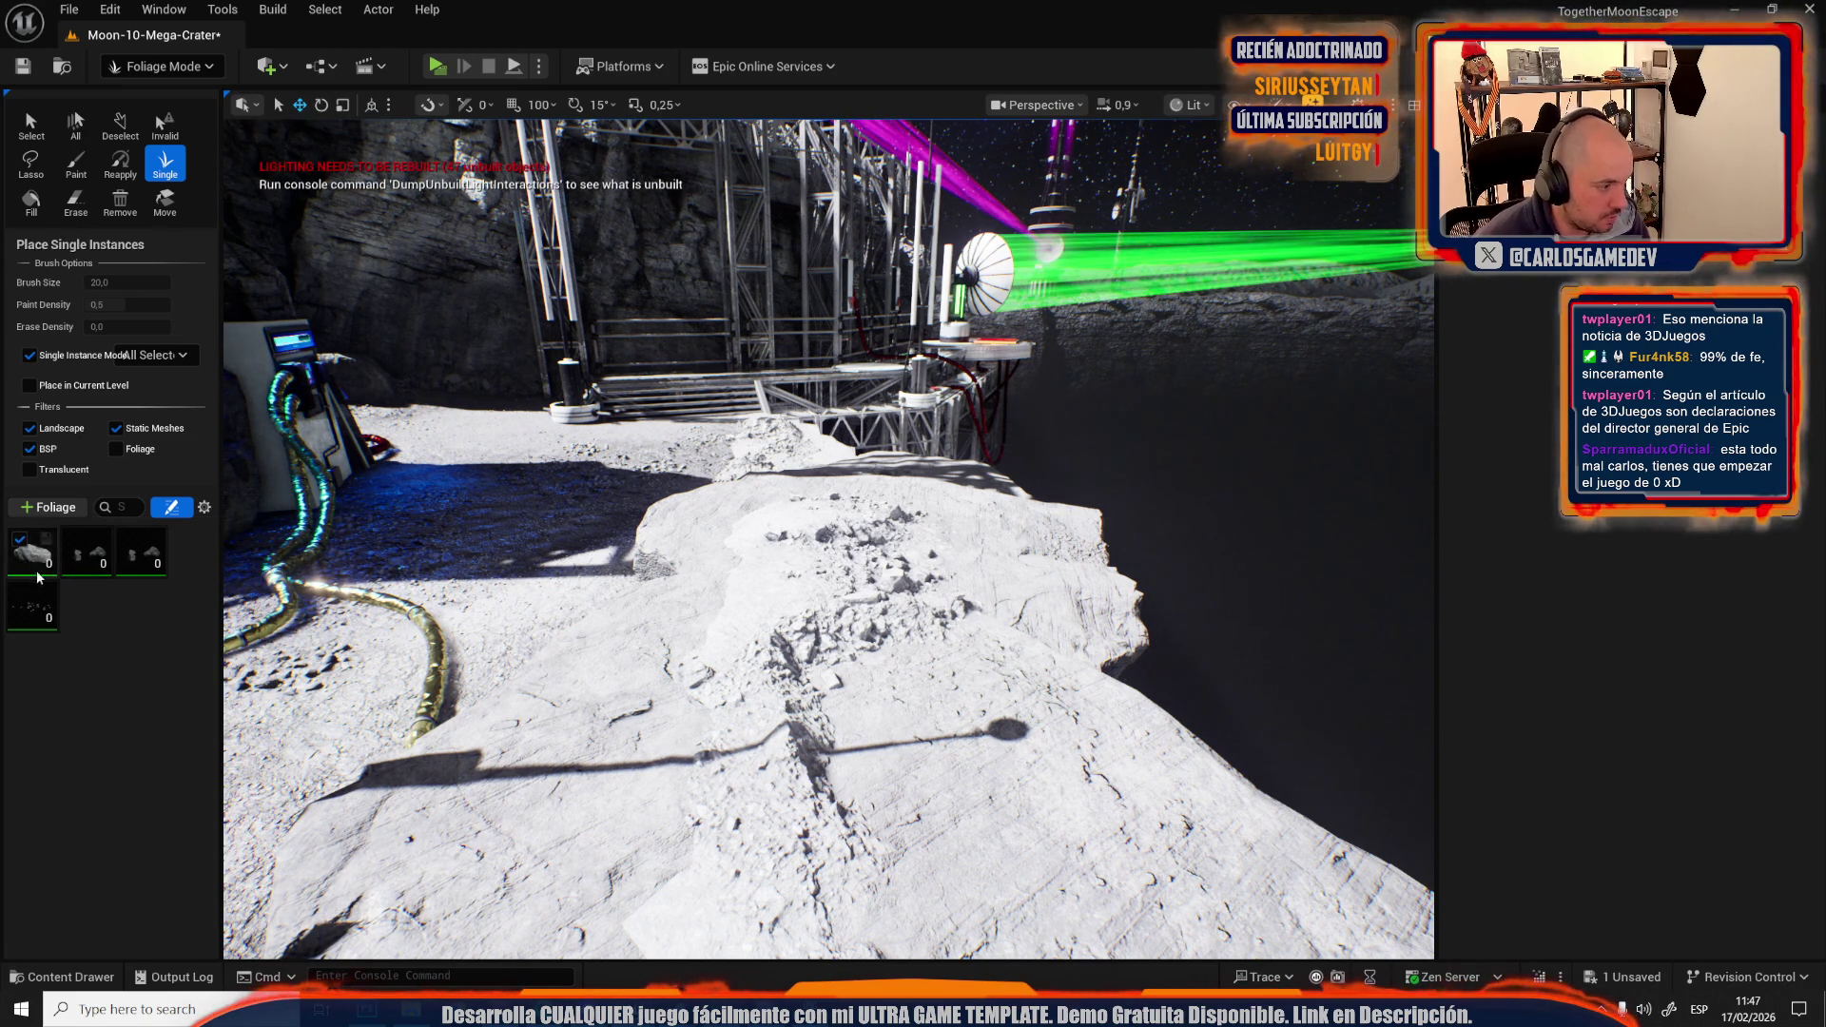
left_click(33, 552)
Place MidStone1 stones on the rock ledge, crater ground, rock shelf and rubble.
left_click(742, 690)
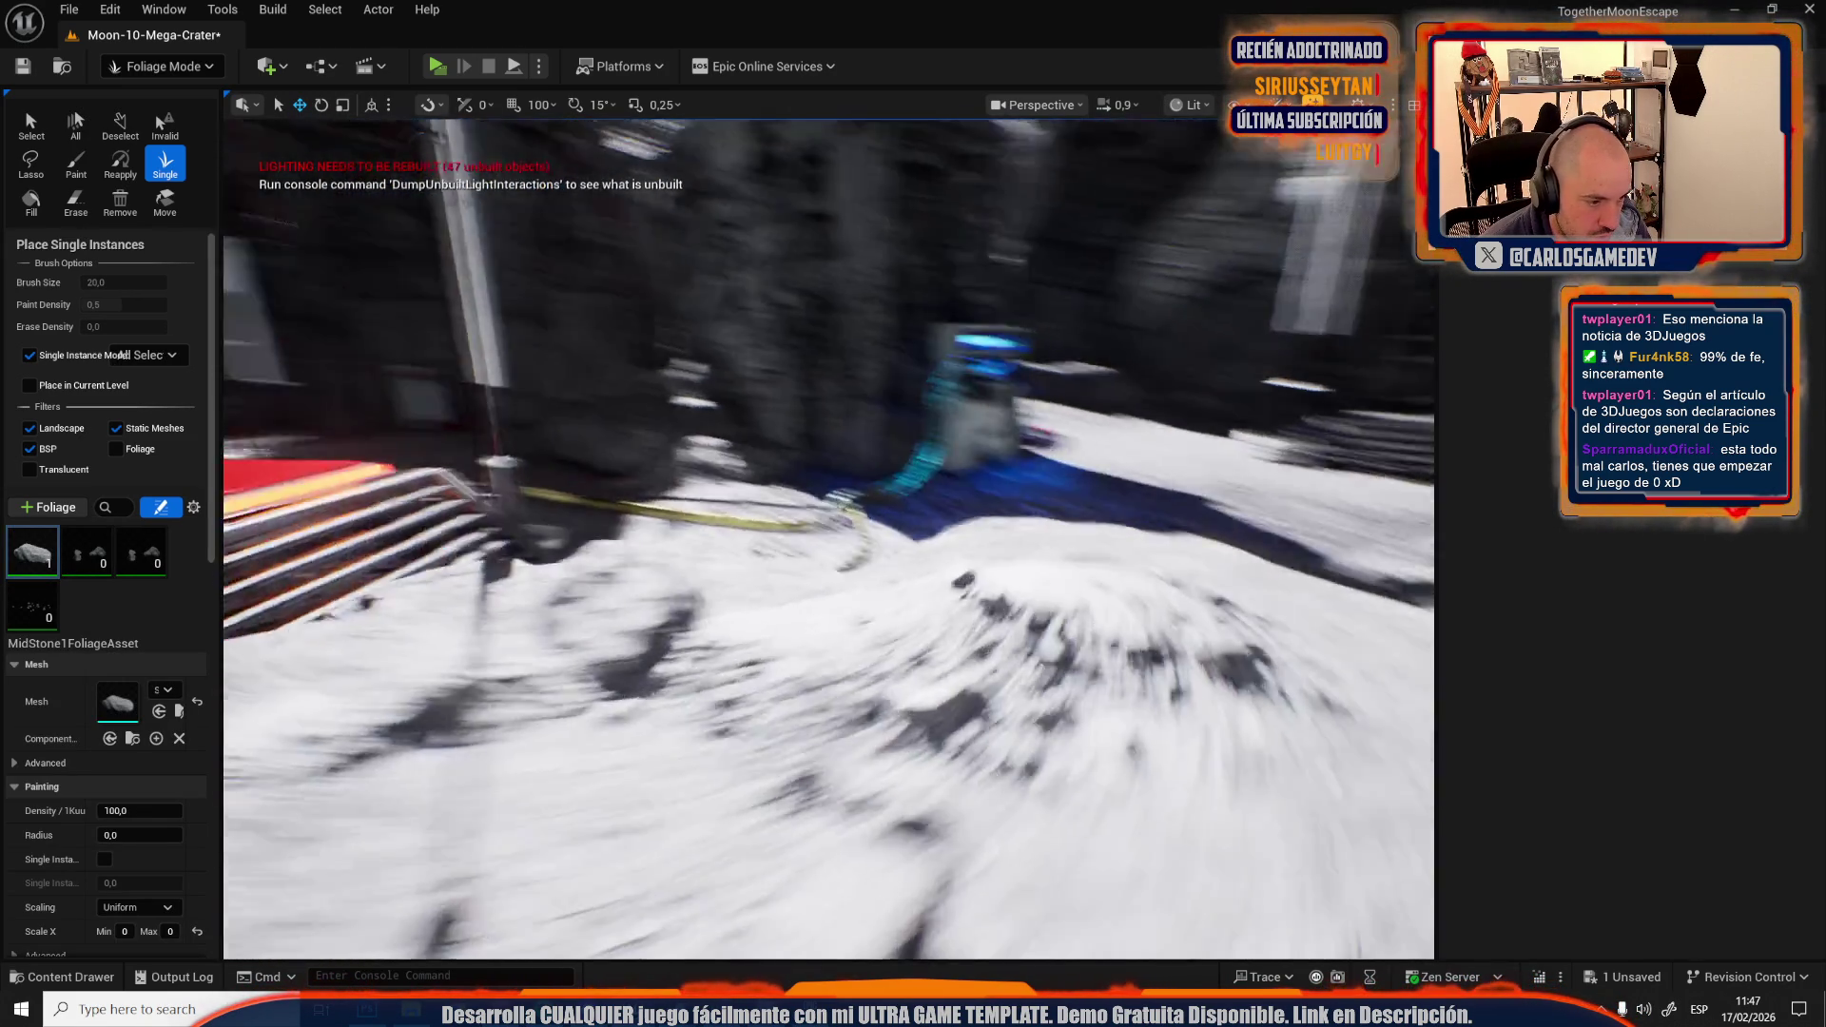
left_click_drag(813, 654, 814, 654)
left_click(723, 599)
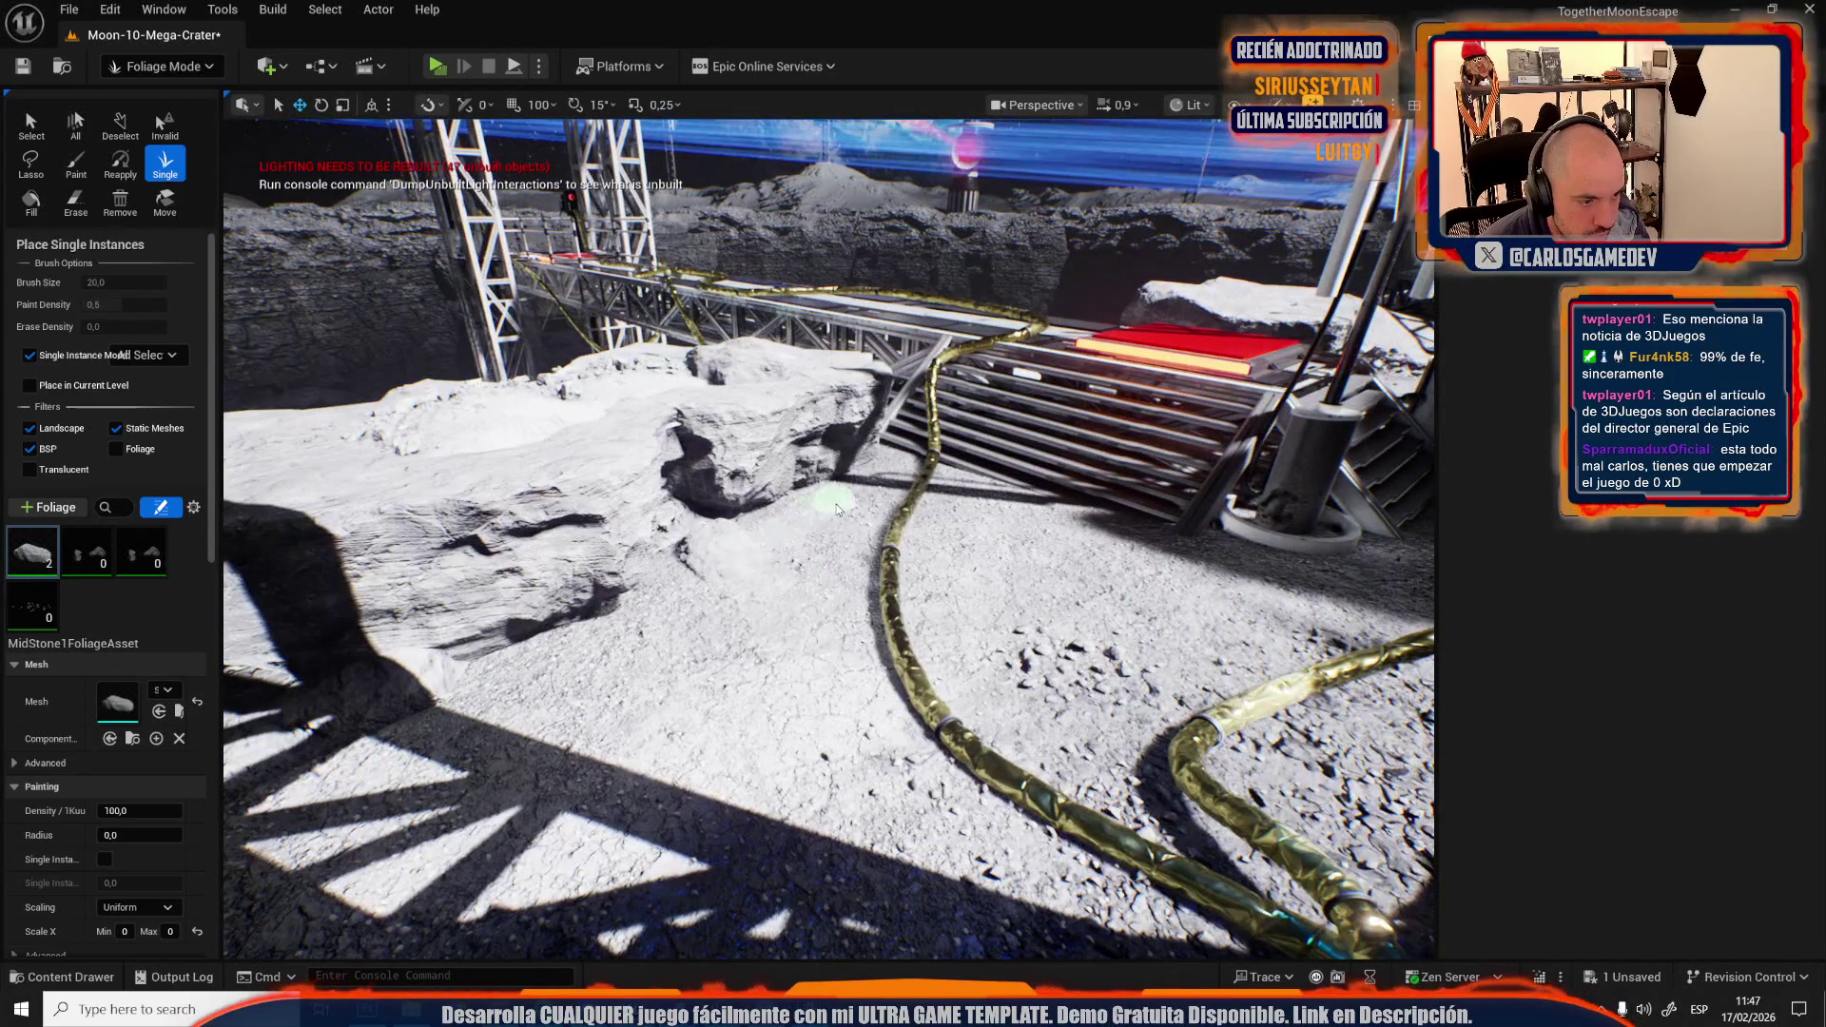
left_click(818, 547)
left_click(879, 625)
left_click(665, 604)
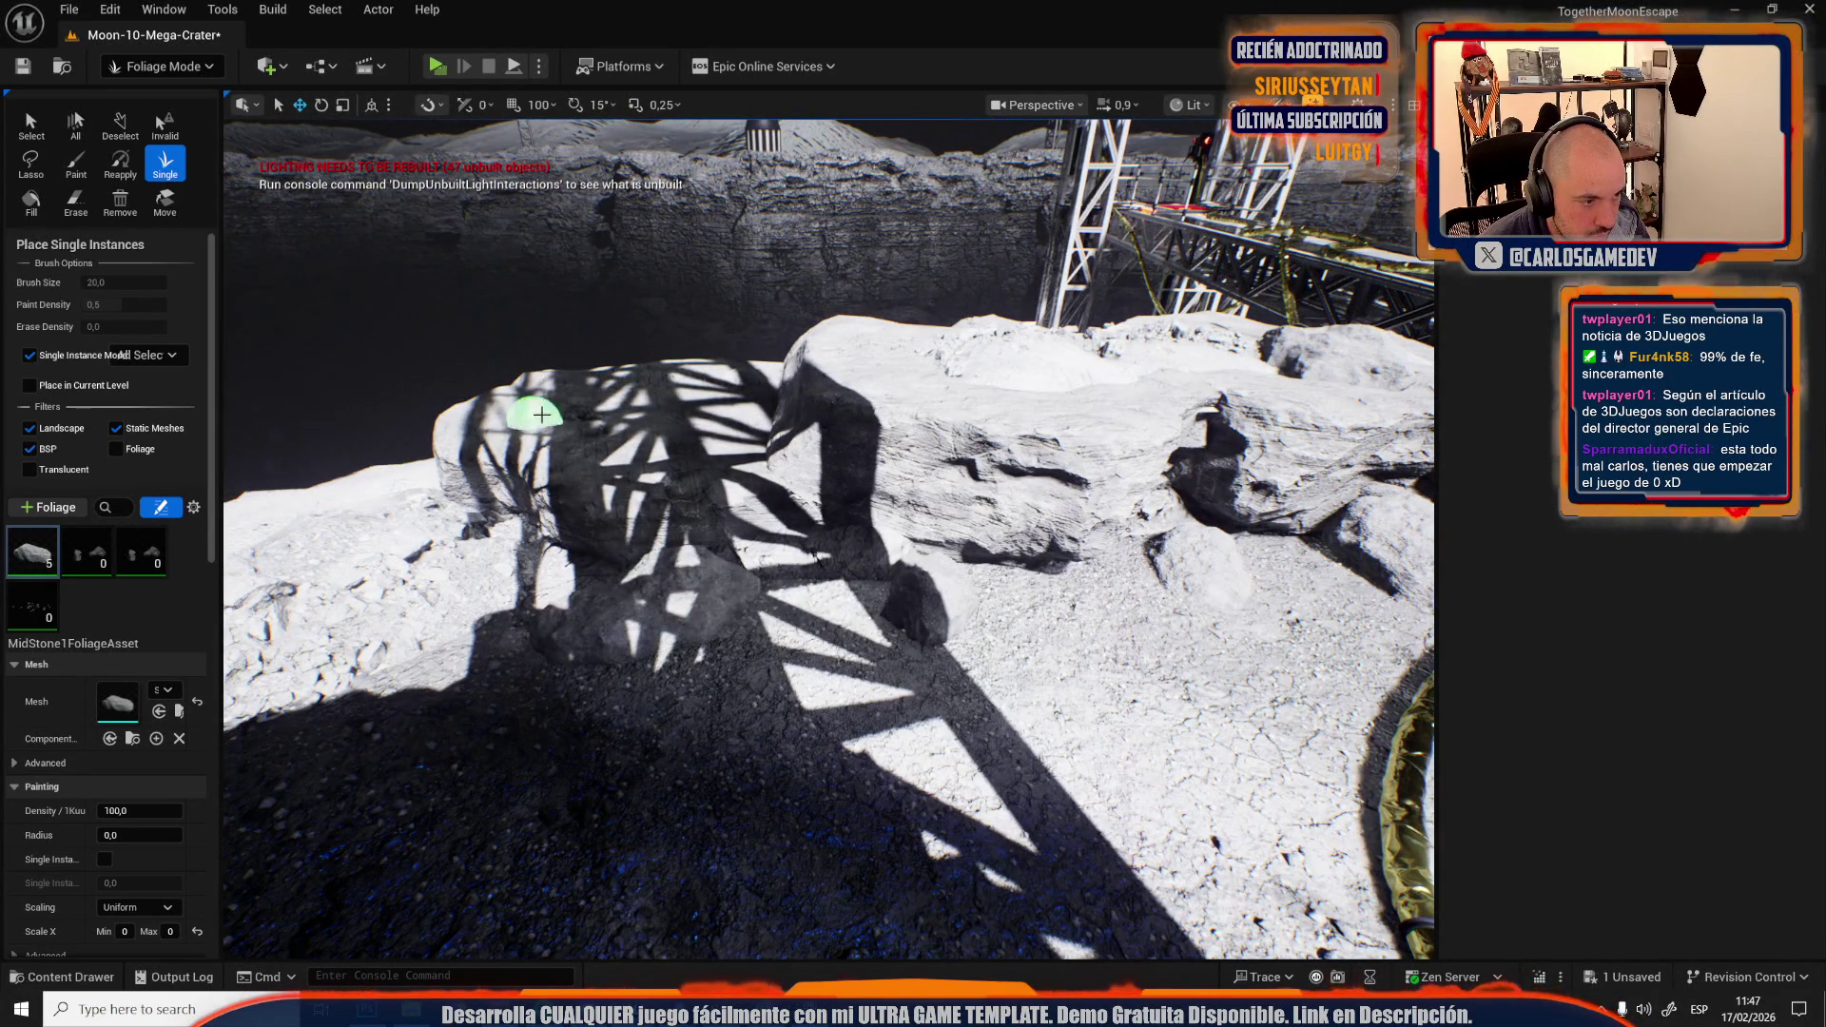
left_click(730, 398)
left_click(783, 387)
left_click_drag(783, 388, 945, 603)
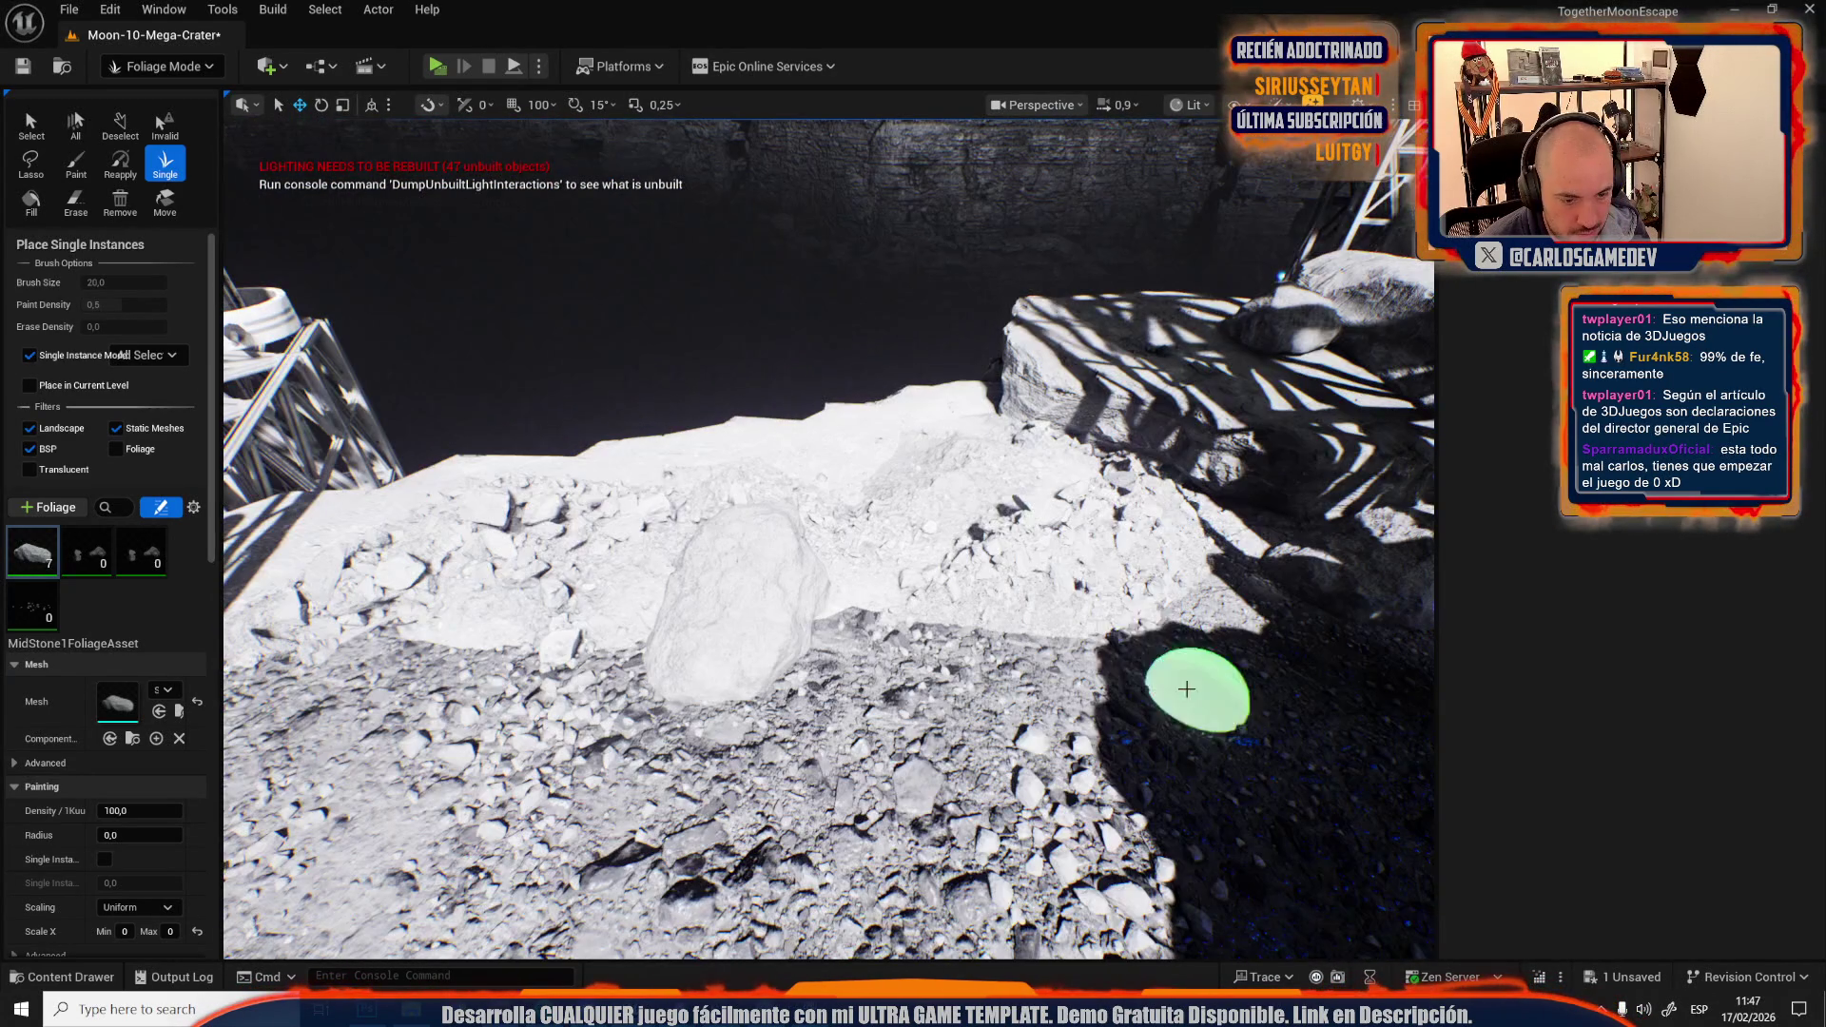
left_click(1101, 672)
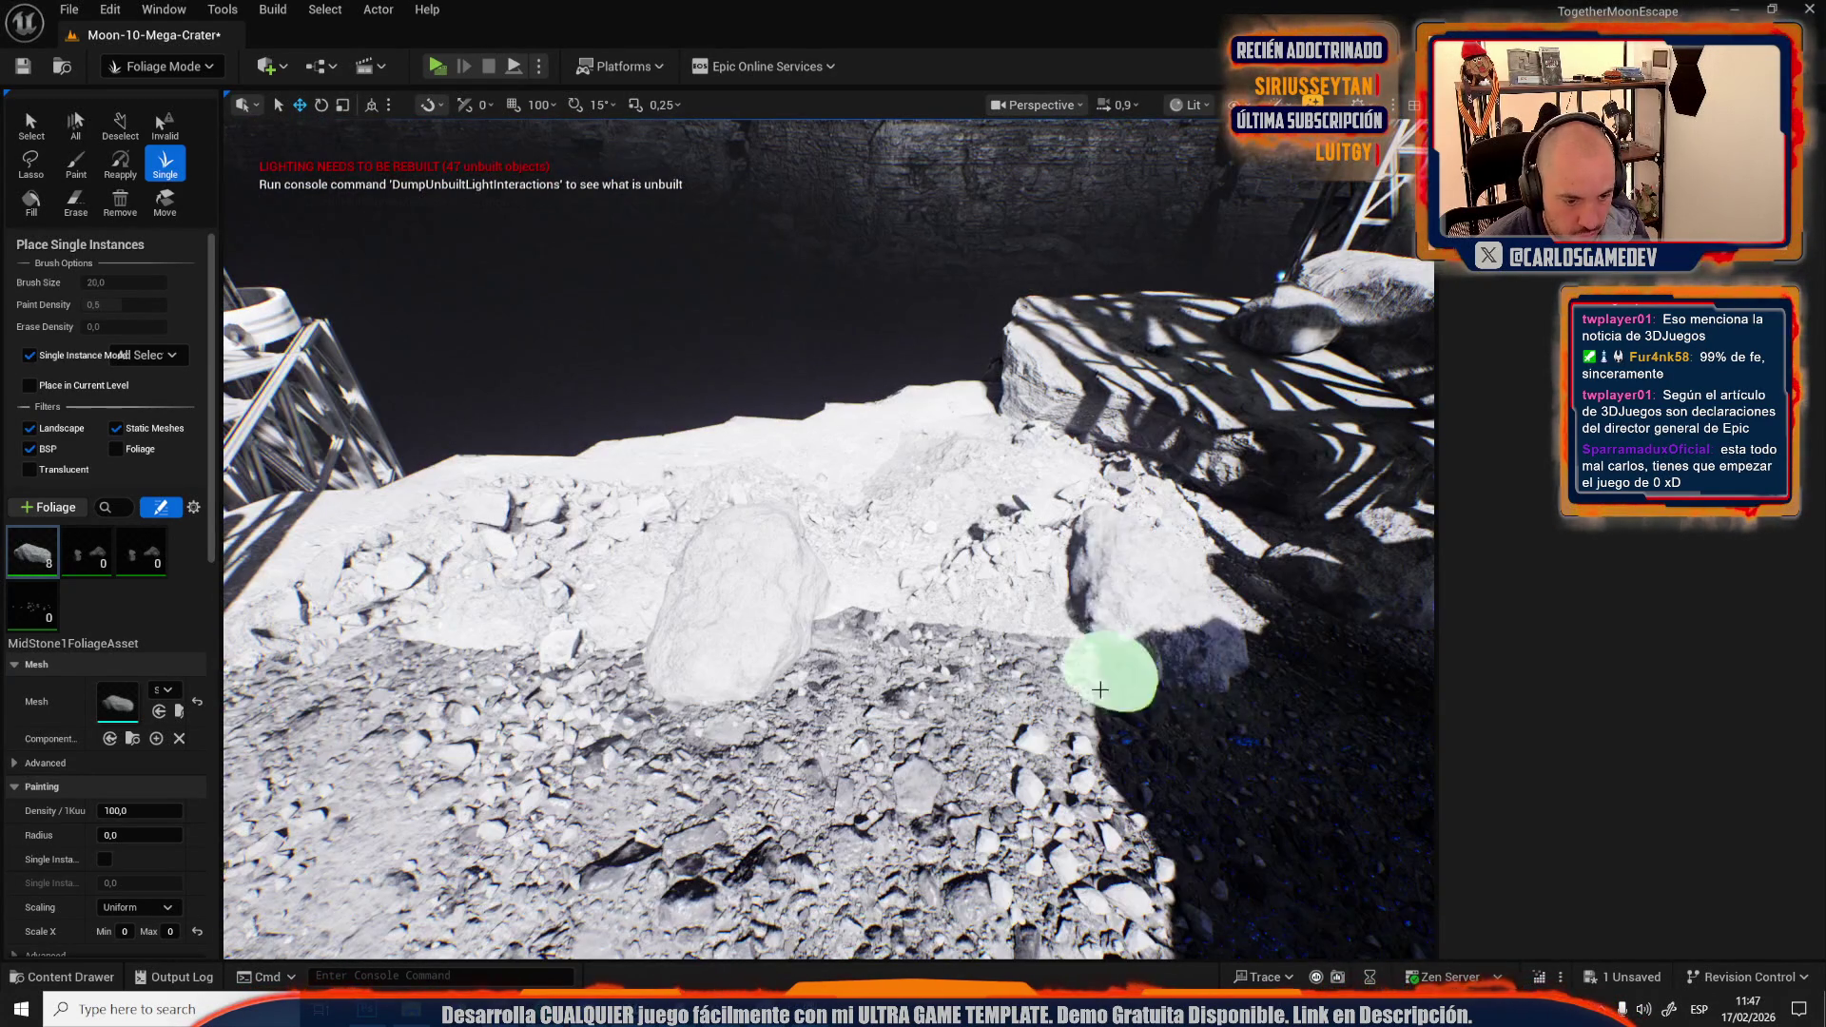
left_click(889, 586)
left_click_drag(888, 586, 889, 586)
left_click_drag(828, 728, 827, 727)
Undo misplaced stones and place more near the machine cables and on the canyon floor.
key("ctrl+z")
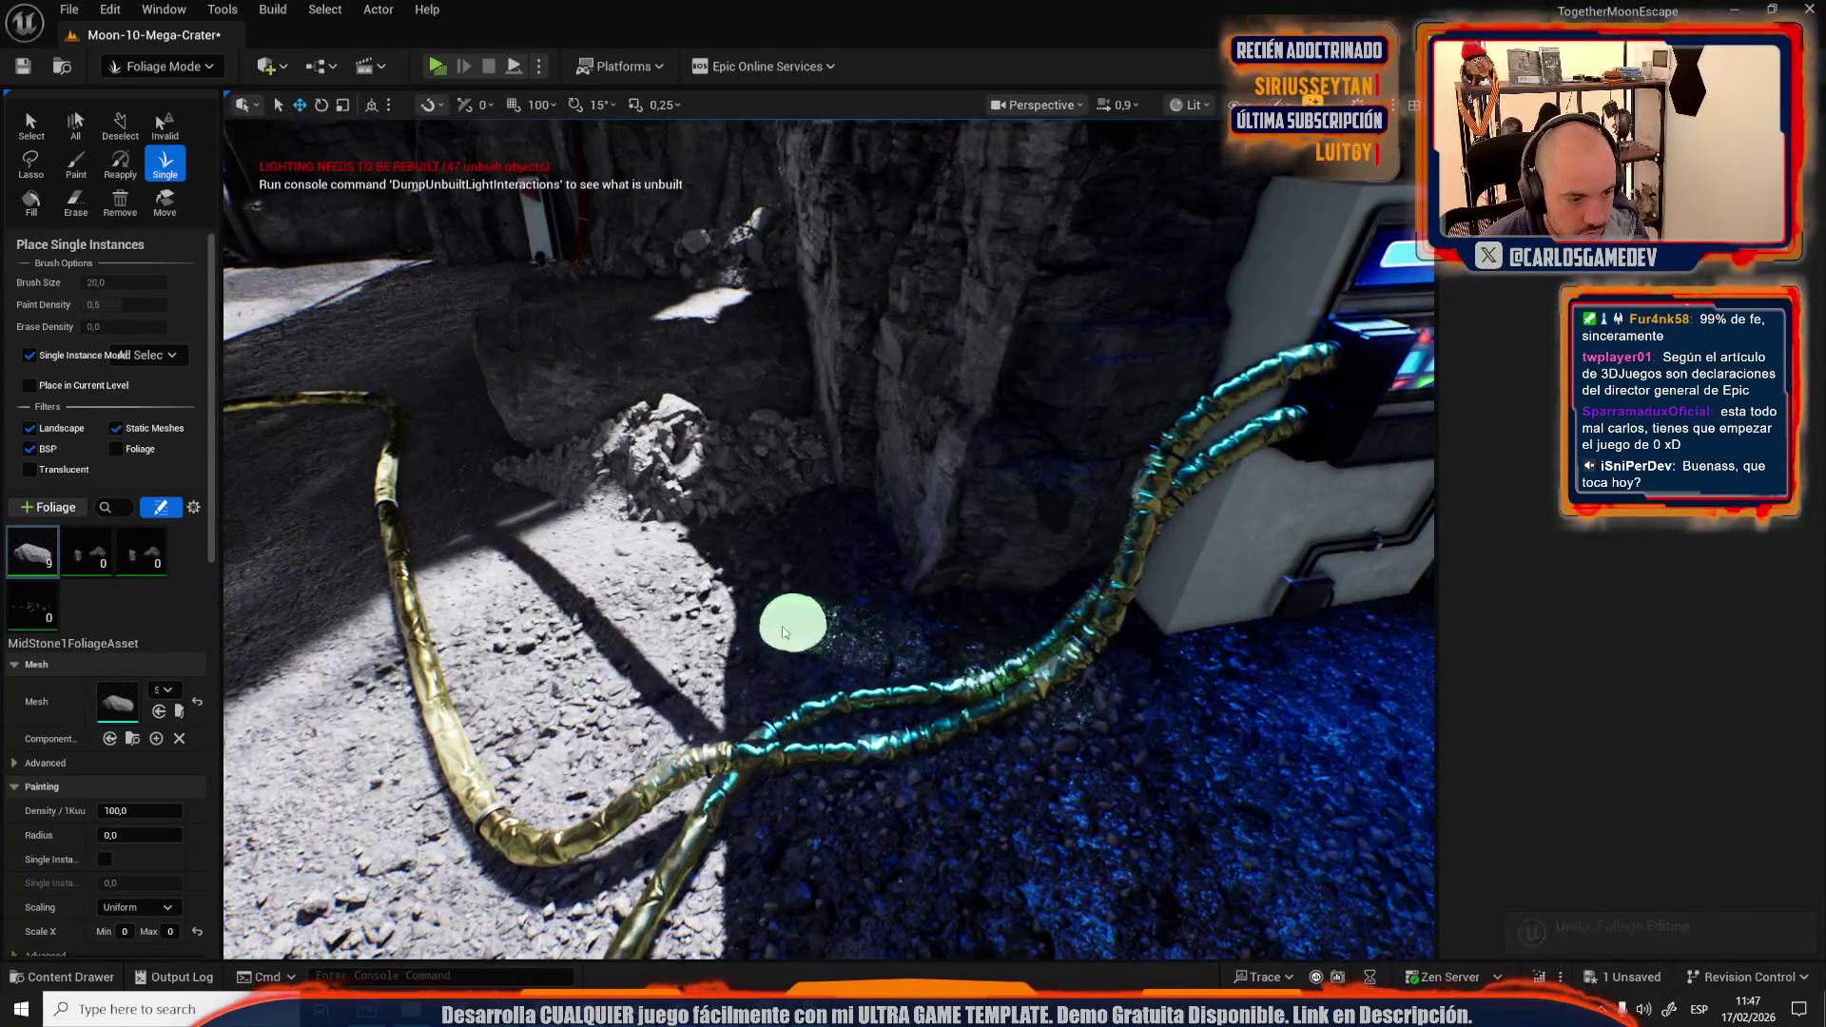
left_click(785, 633)
mouse_move(824, 624)
left_mouse_down()
mouse_move(874, 467)
mouse_move(823, 460)
left_mouse_up()
left_click(875, 467)
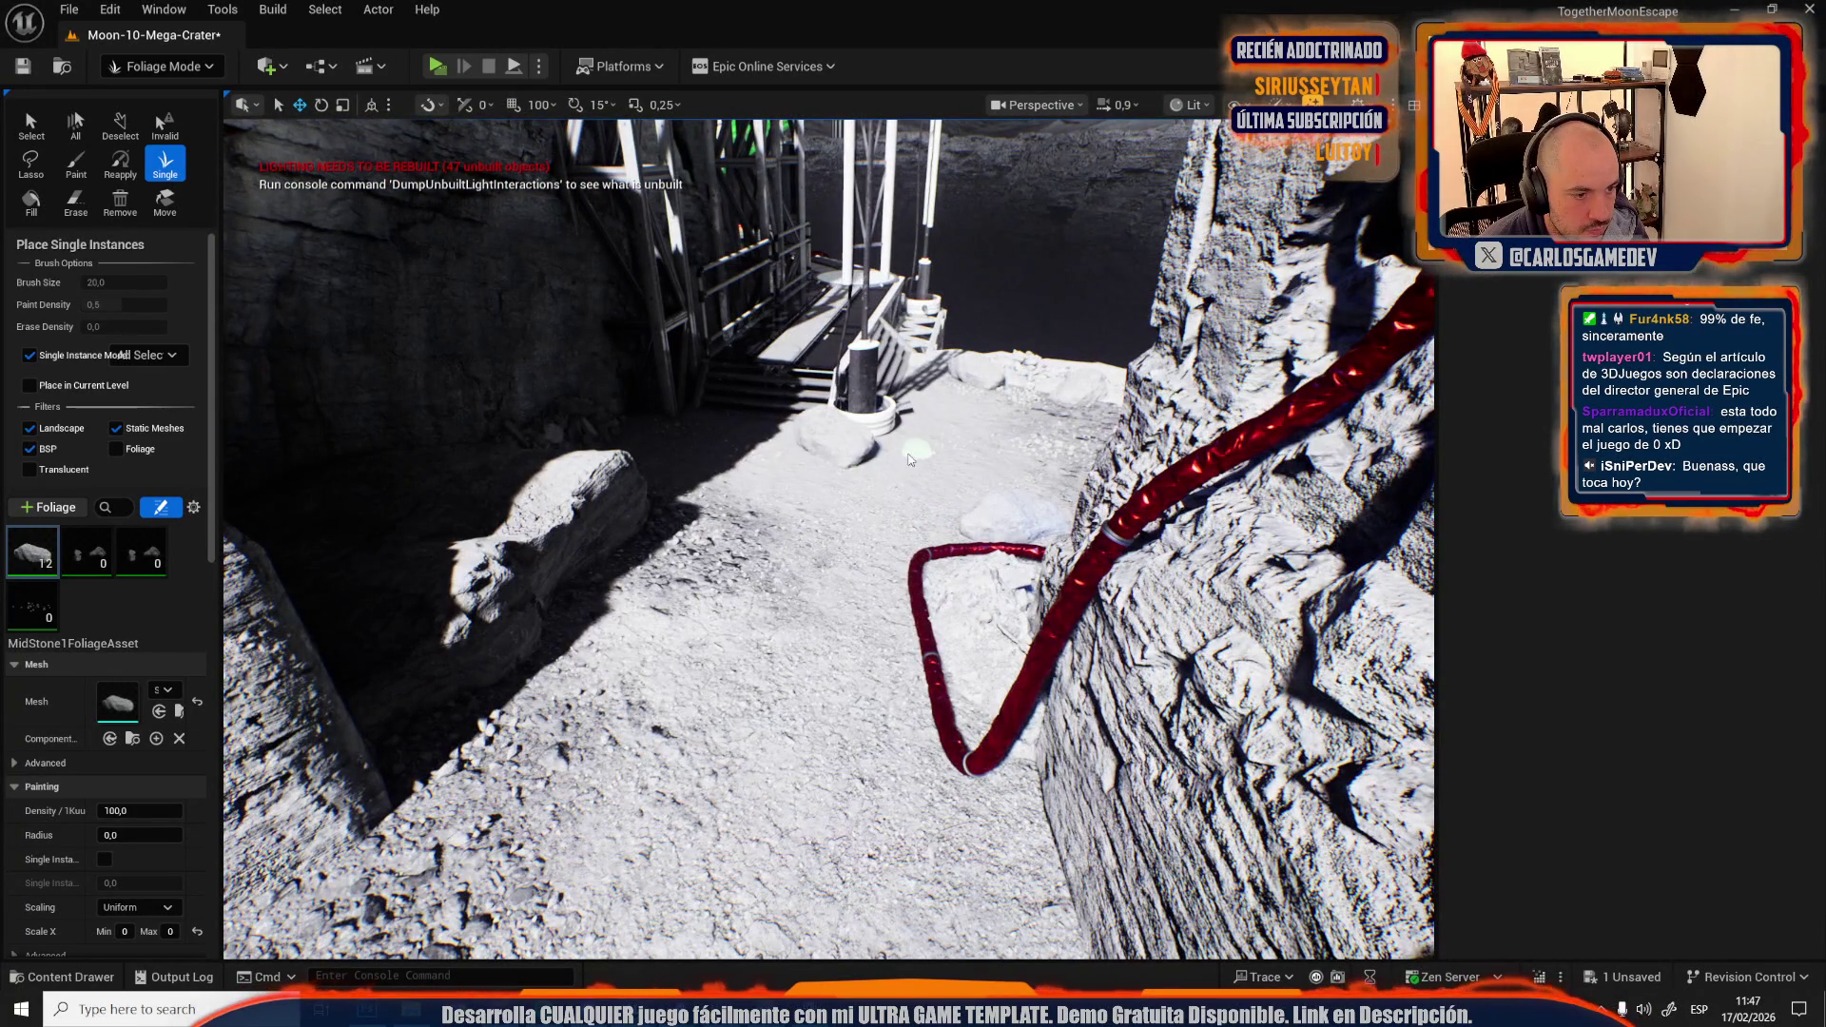
key("ctrl+z")
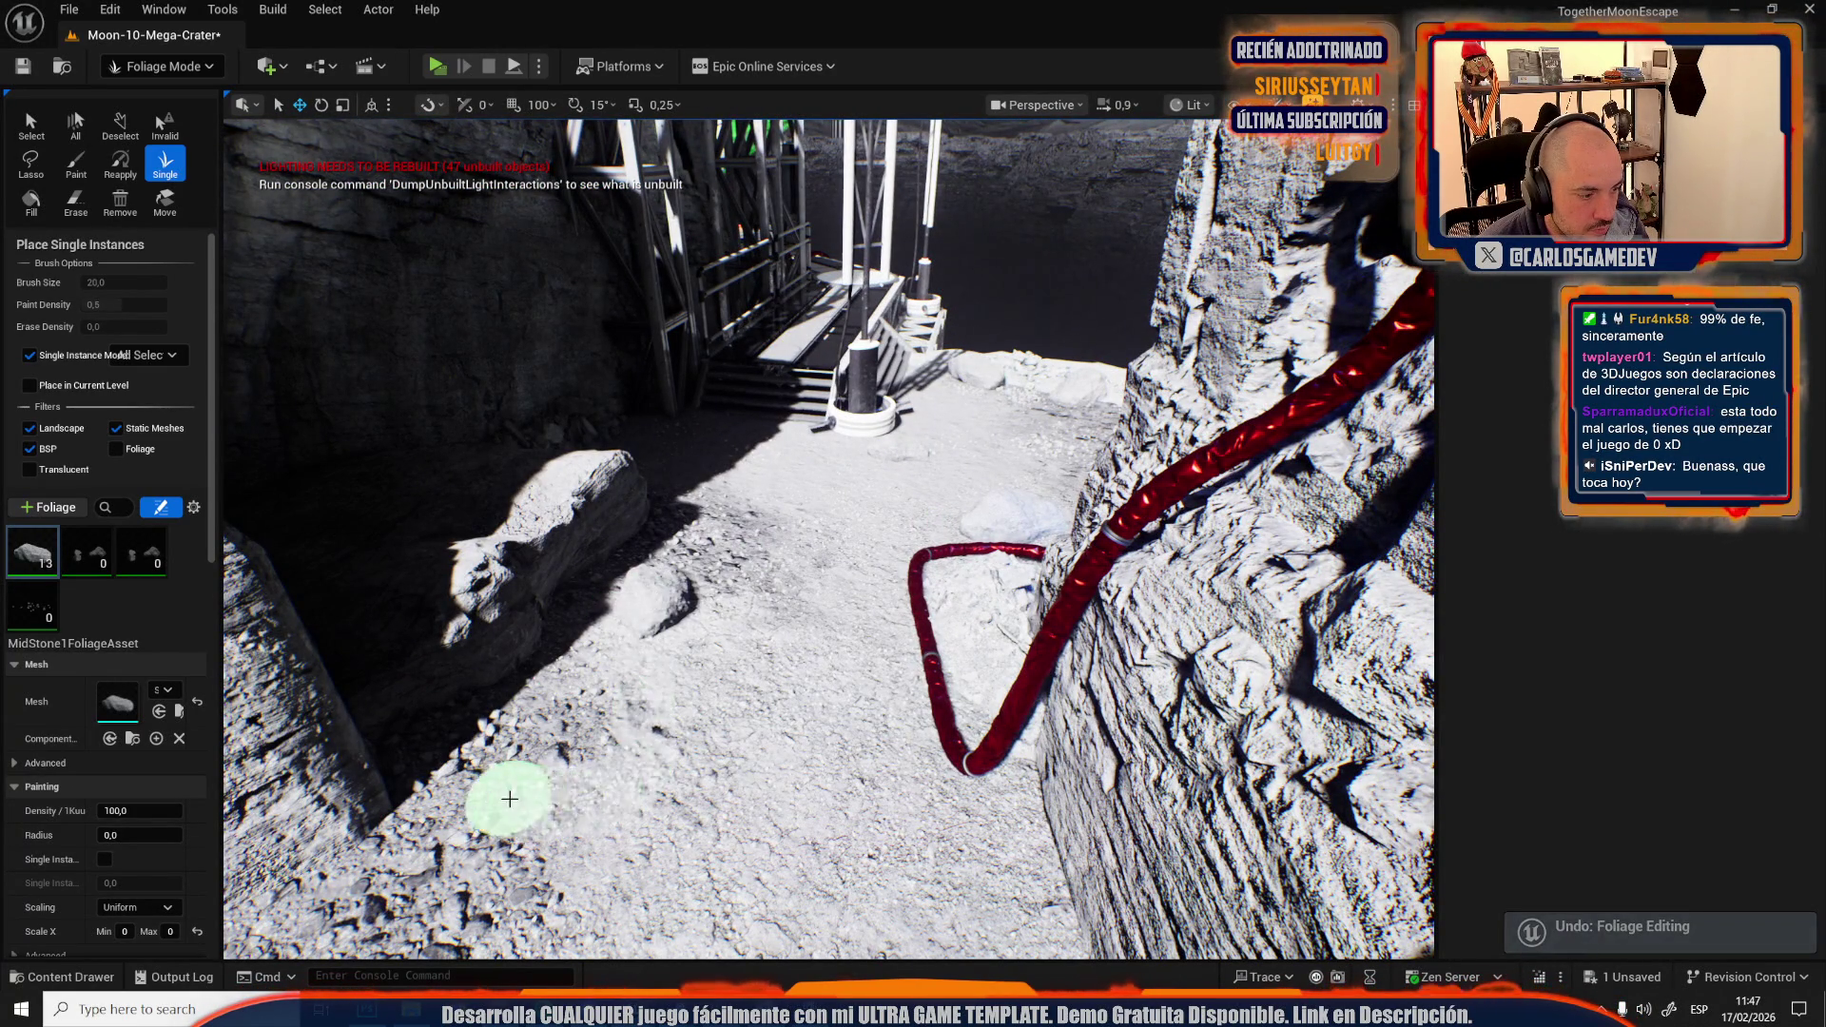
left_click(510, 799)
left_click_drag(510, 799, 771, 721)
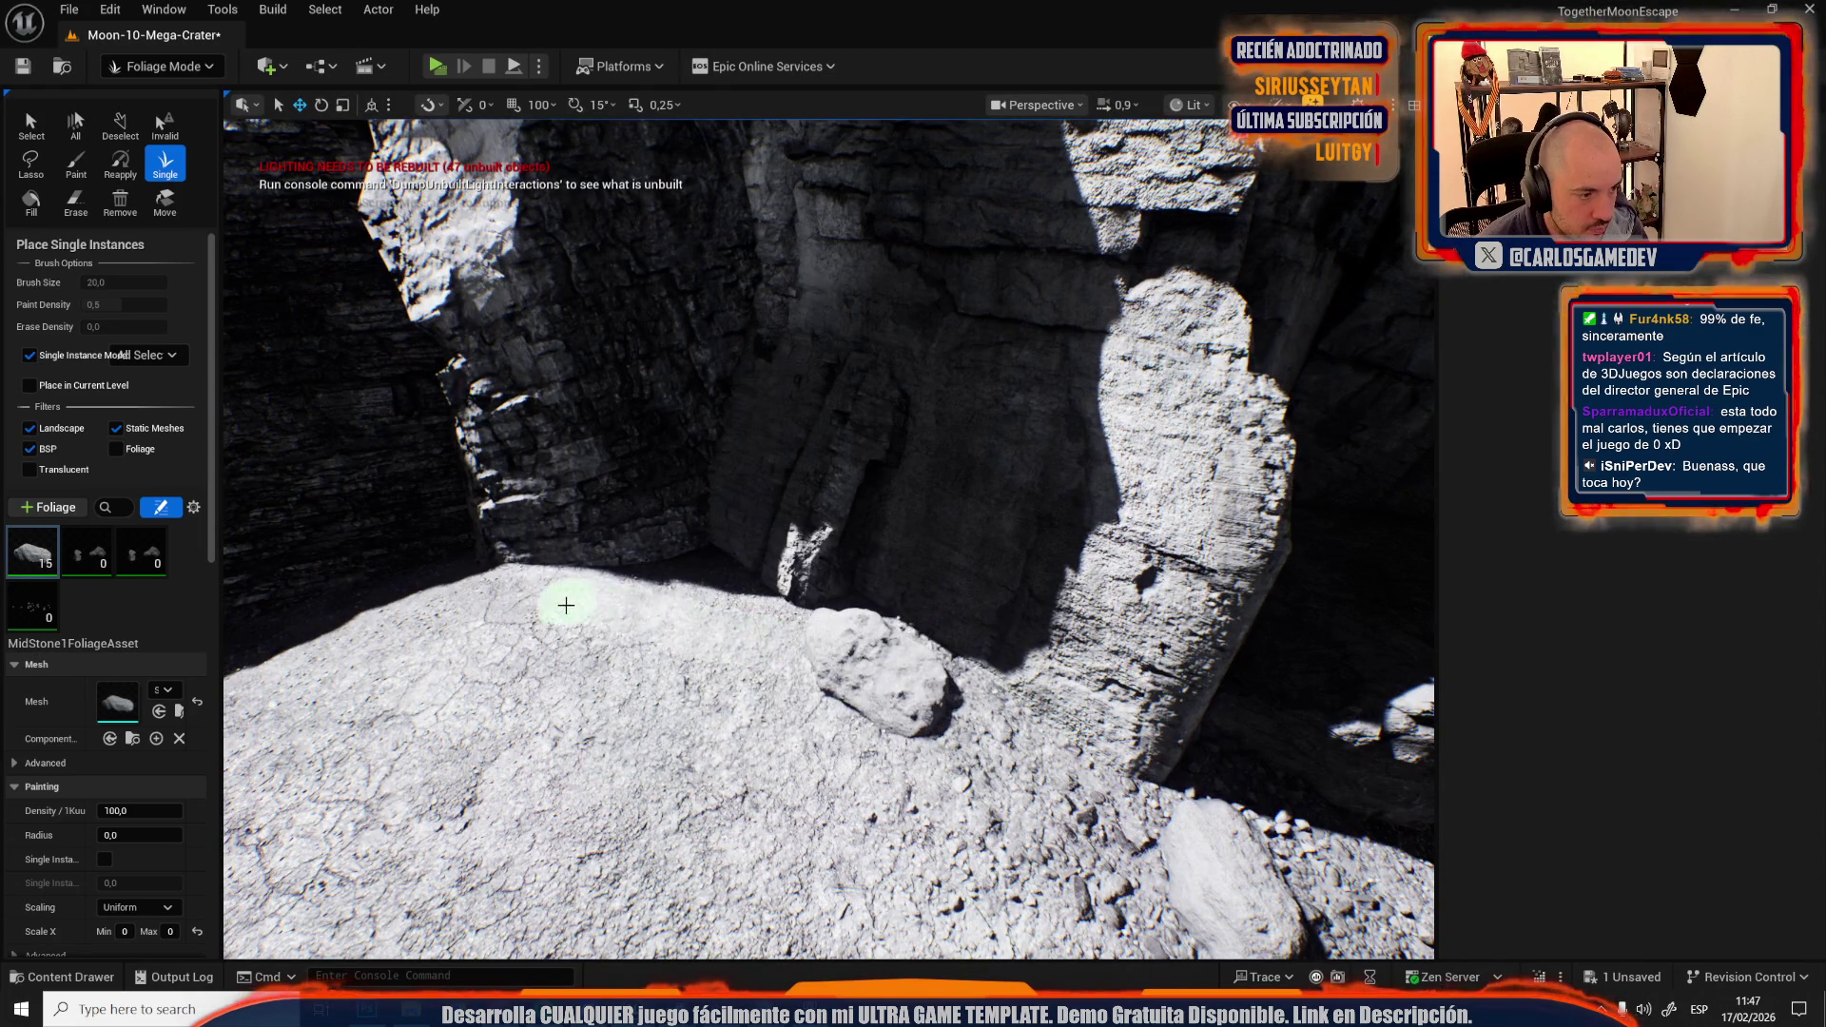
left_click(566, 605)
left_click_drag(566, 605, 566, 605)
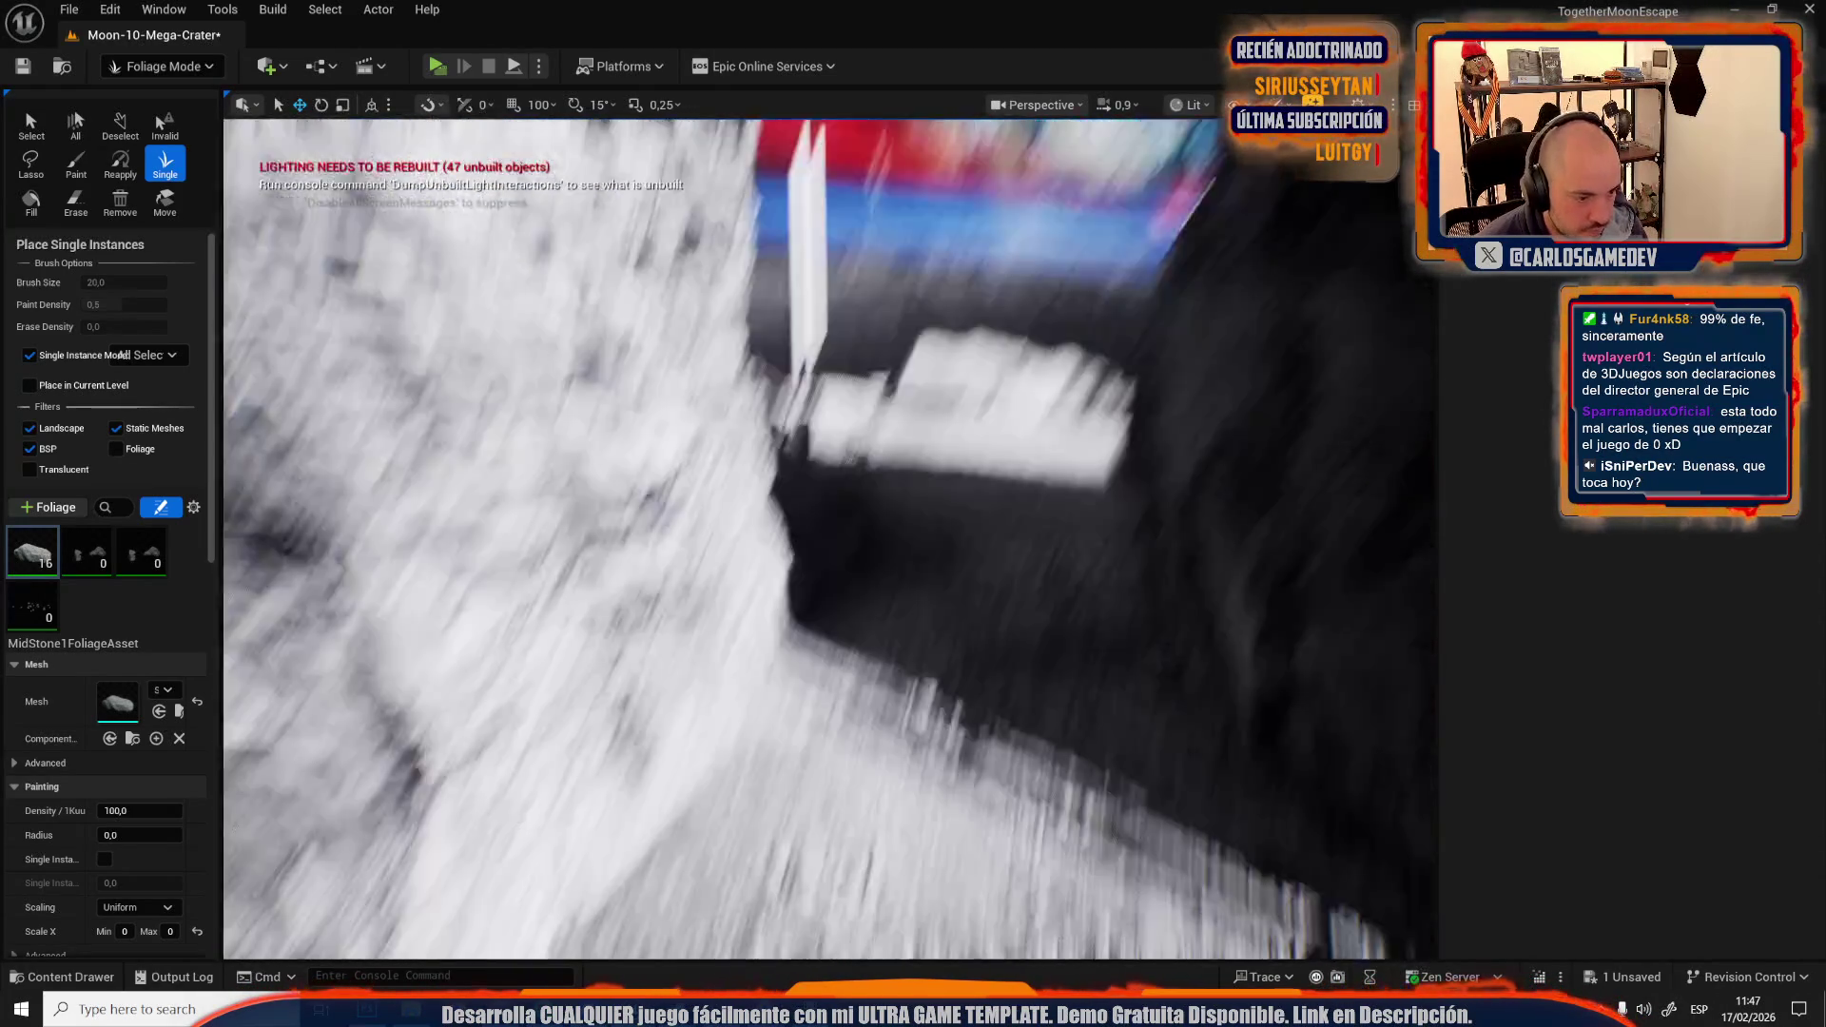
left_click_drag(782, 772, 781, 772)
Place stones near the scaffolding, undoing an accidental erase of the large rock.
left_click(928, 526)
left_click_drag(927, 526, 745, 669)
left_click(801, 610)
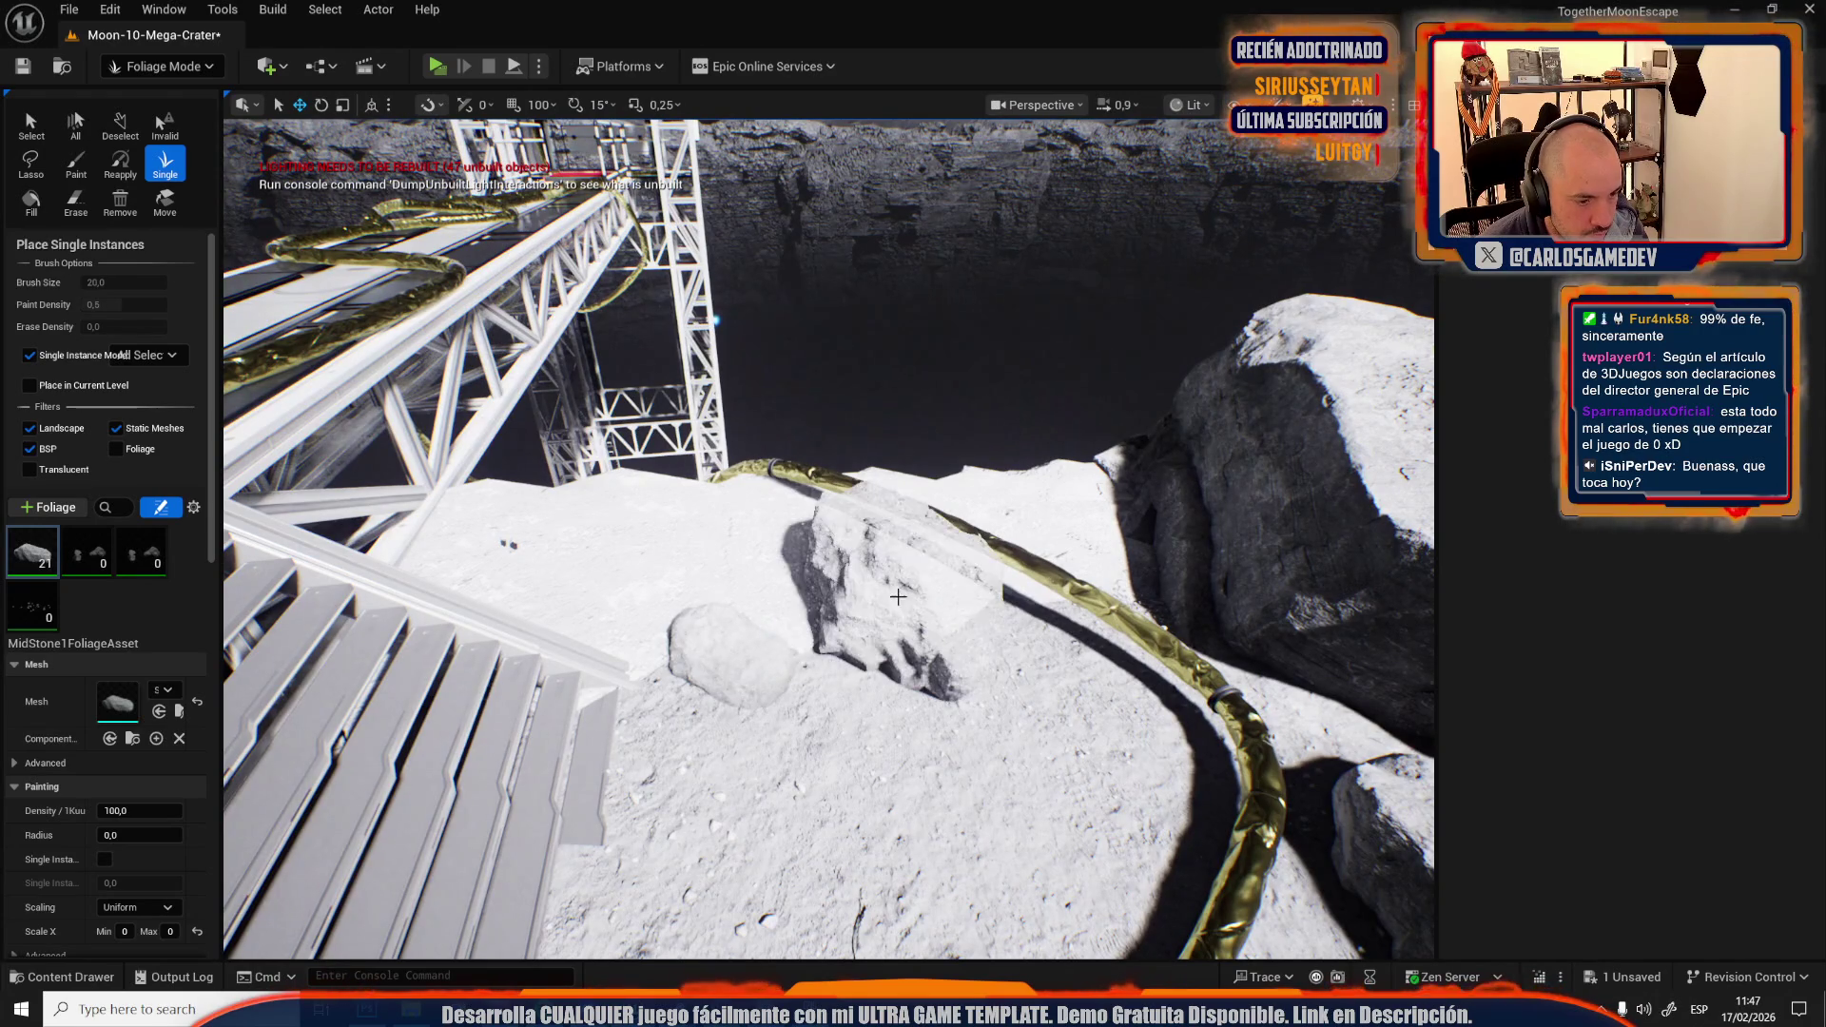
left_click(610, 555)
left_click_drag(694, 590, 754, 629)
key("shift")
left_click(754, 629, "shift")
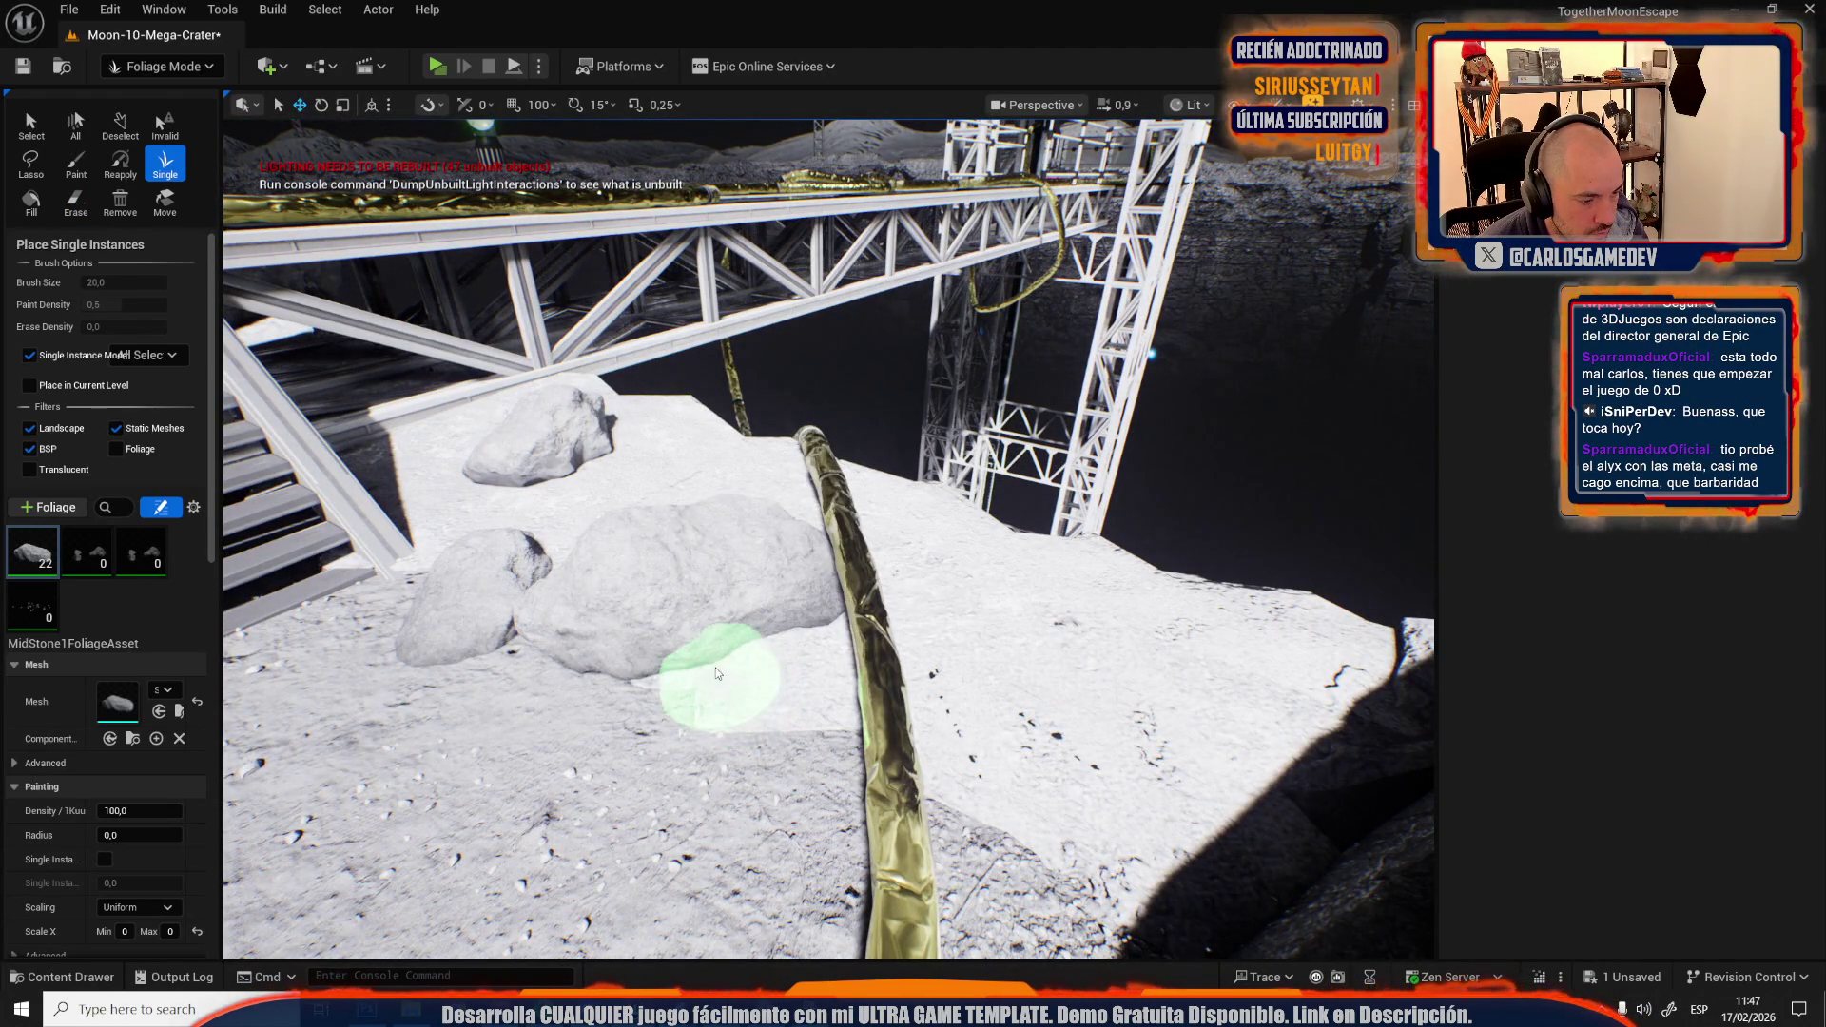
key("ctrl+z")
left_click(1020, 620)
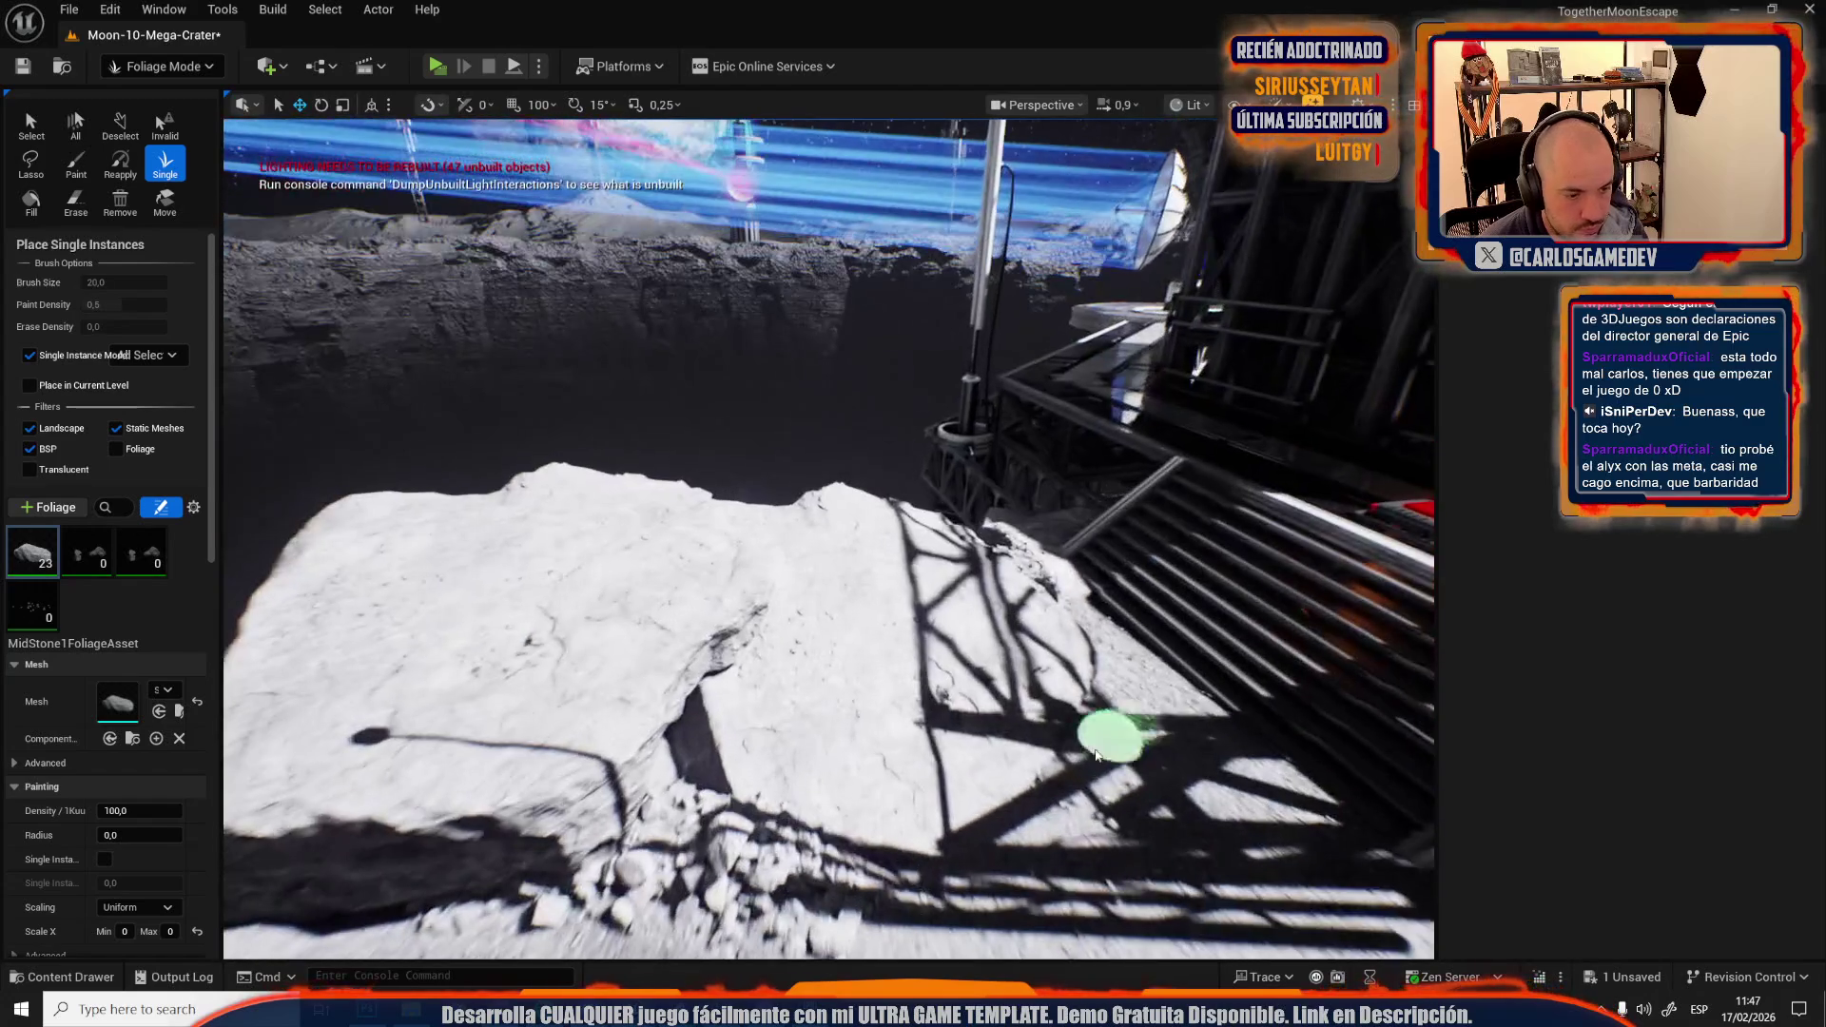
Place MidStone1 stones near the structure and crater wall, then one in the narrow canyon.
left_click(1109, 733)
left_click(904, 620)
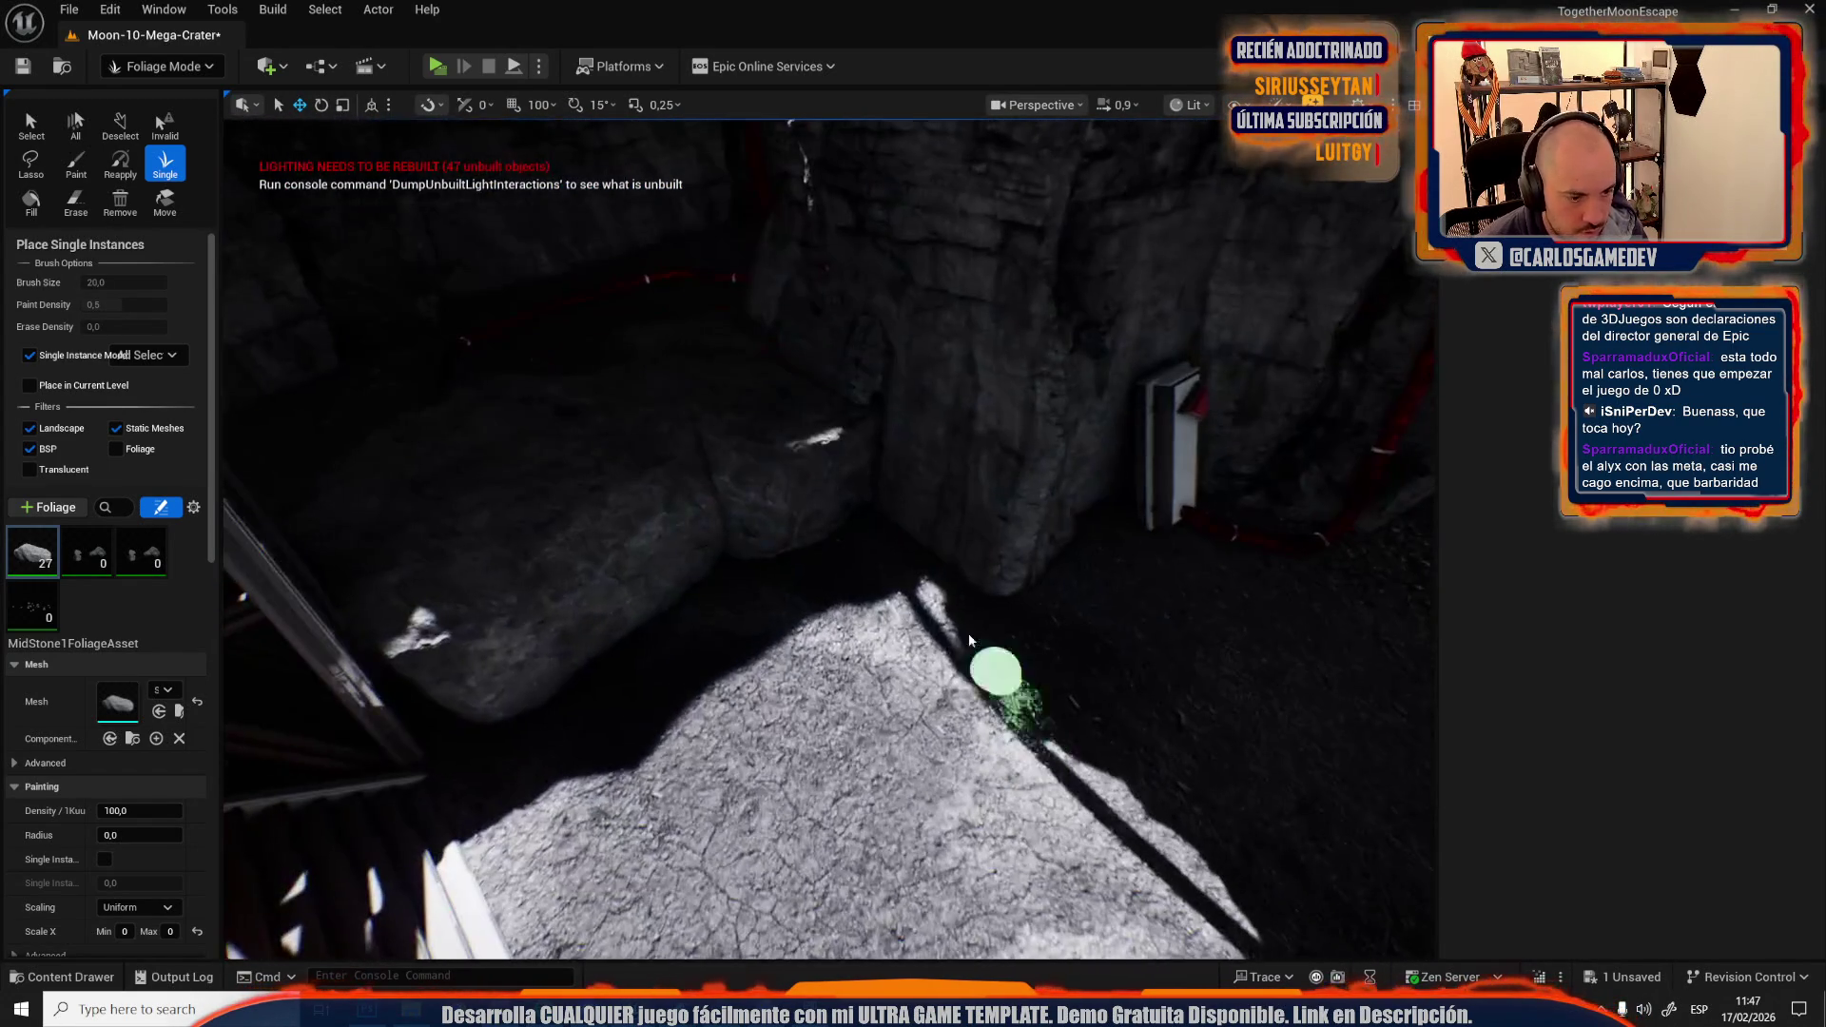
left_click(1080, 652)
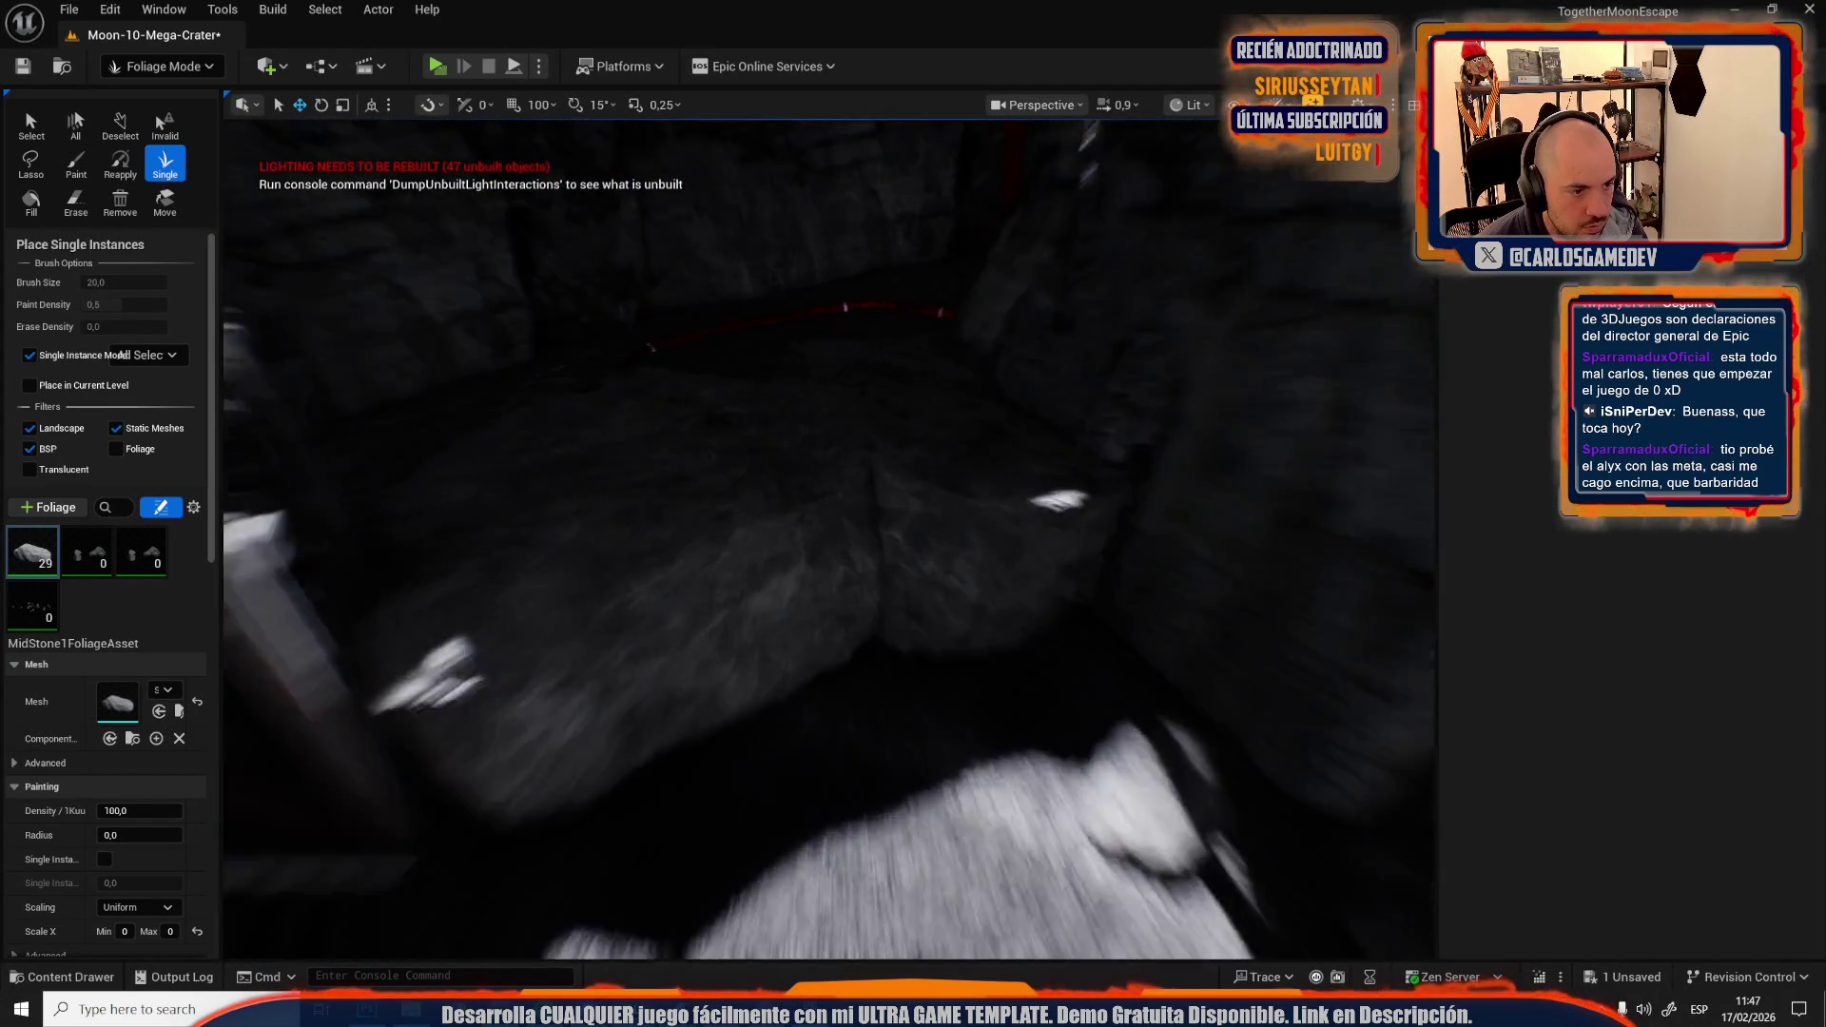
left_click(957, 600)
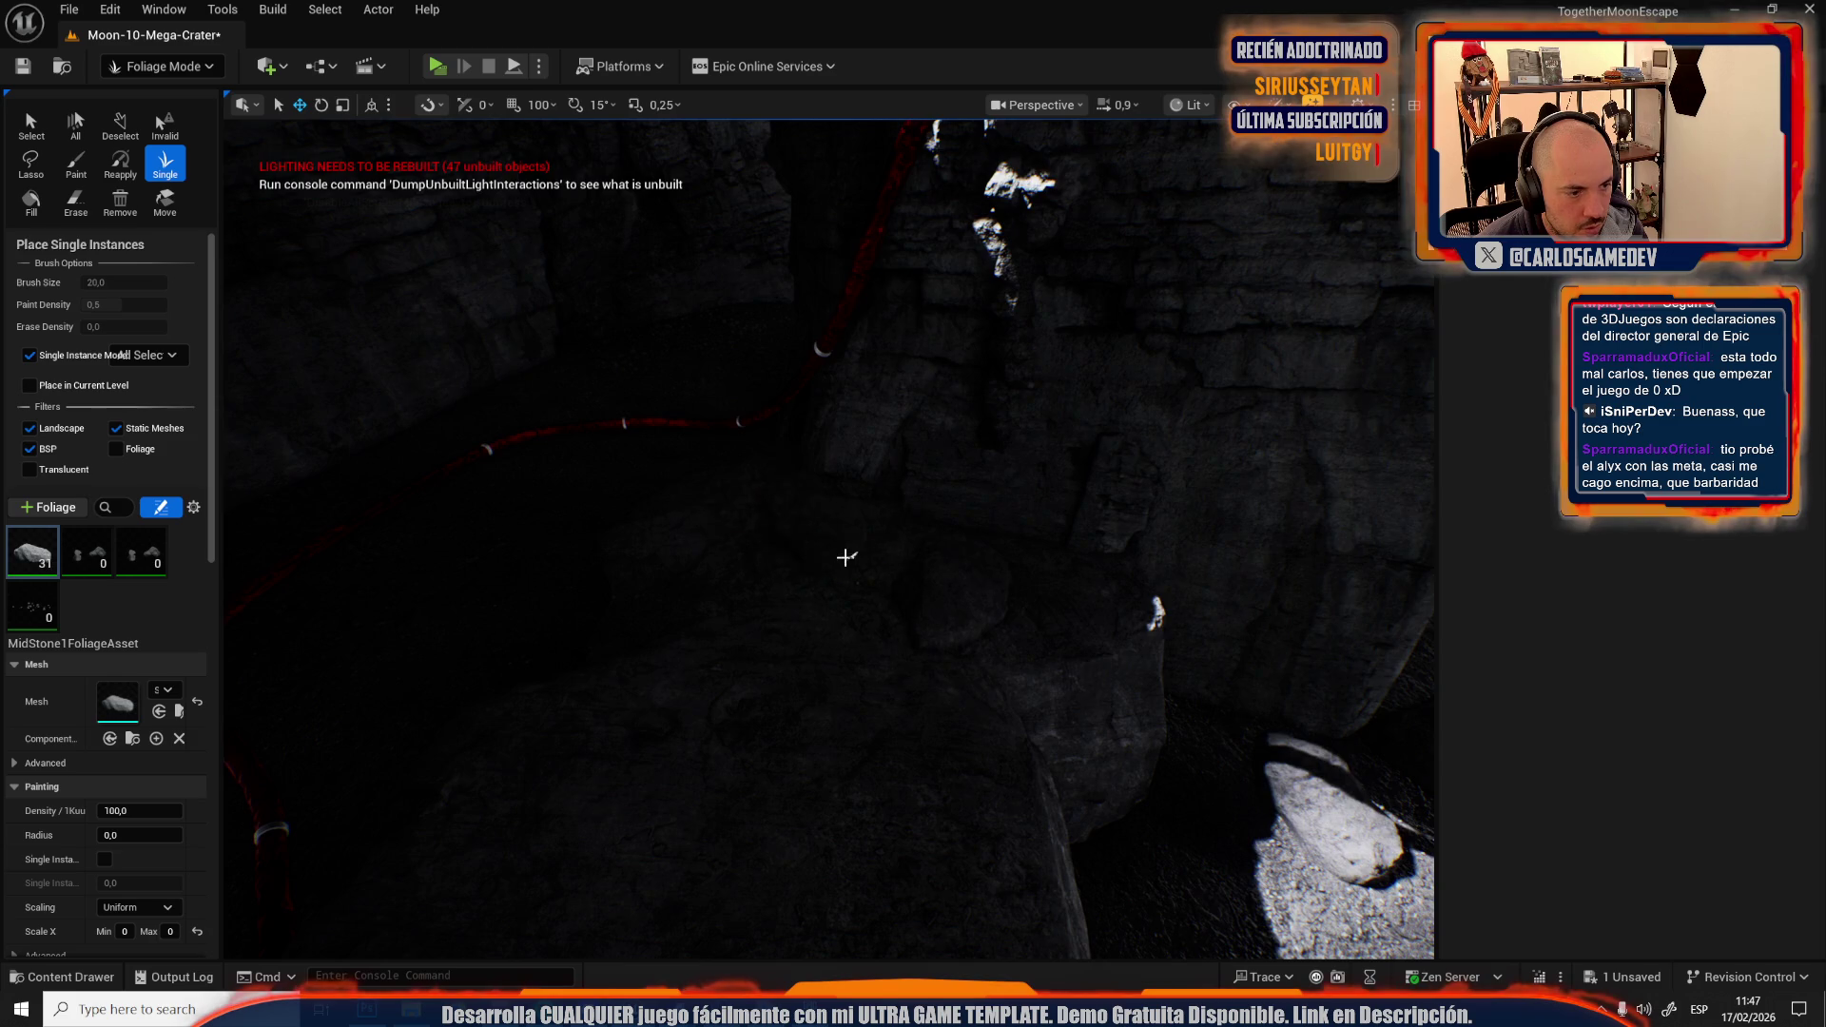
left_click_drag(845, 558, 902, 663)
left_click_drag(1015, 688, 982, 709)
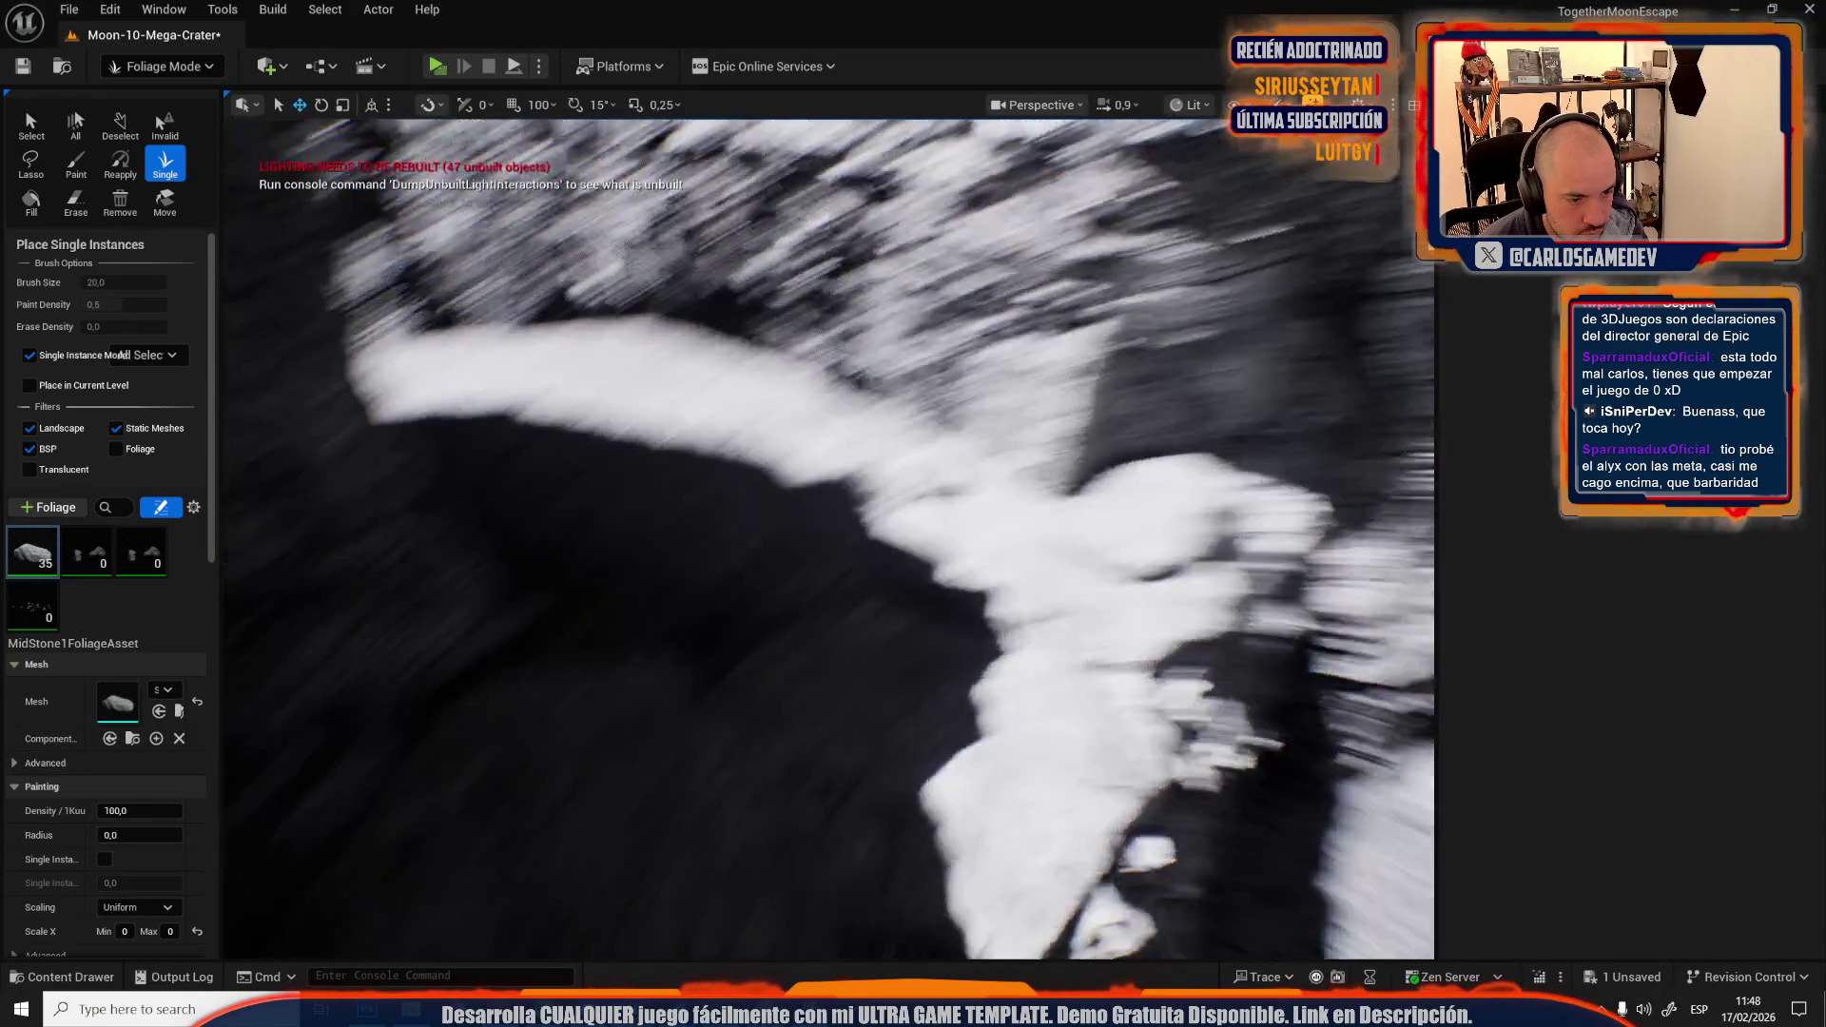
left_click_drag(689, 524, 688, 524)
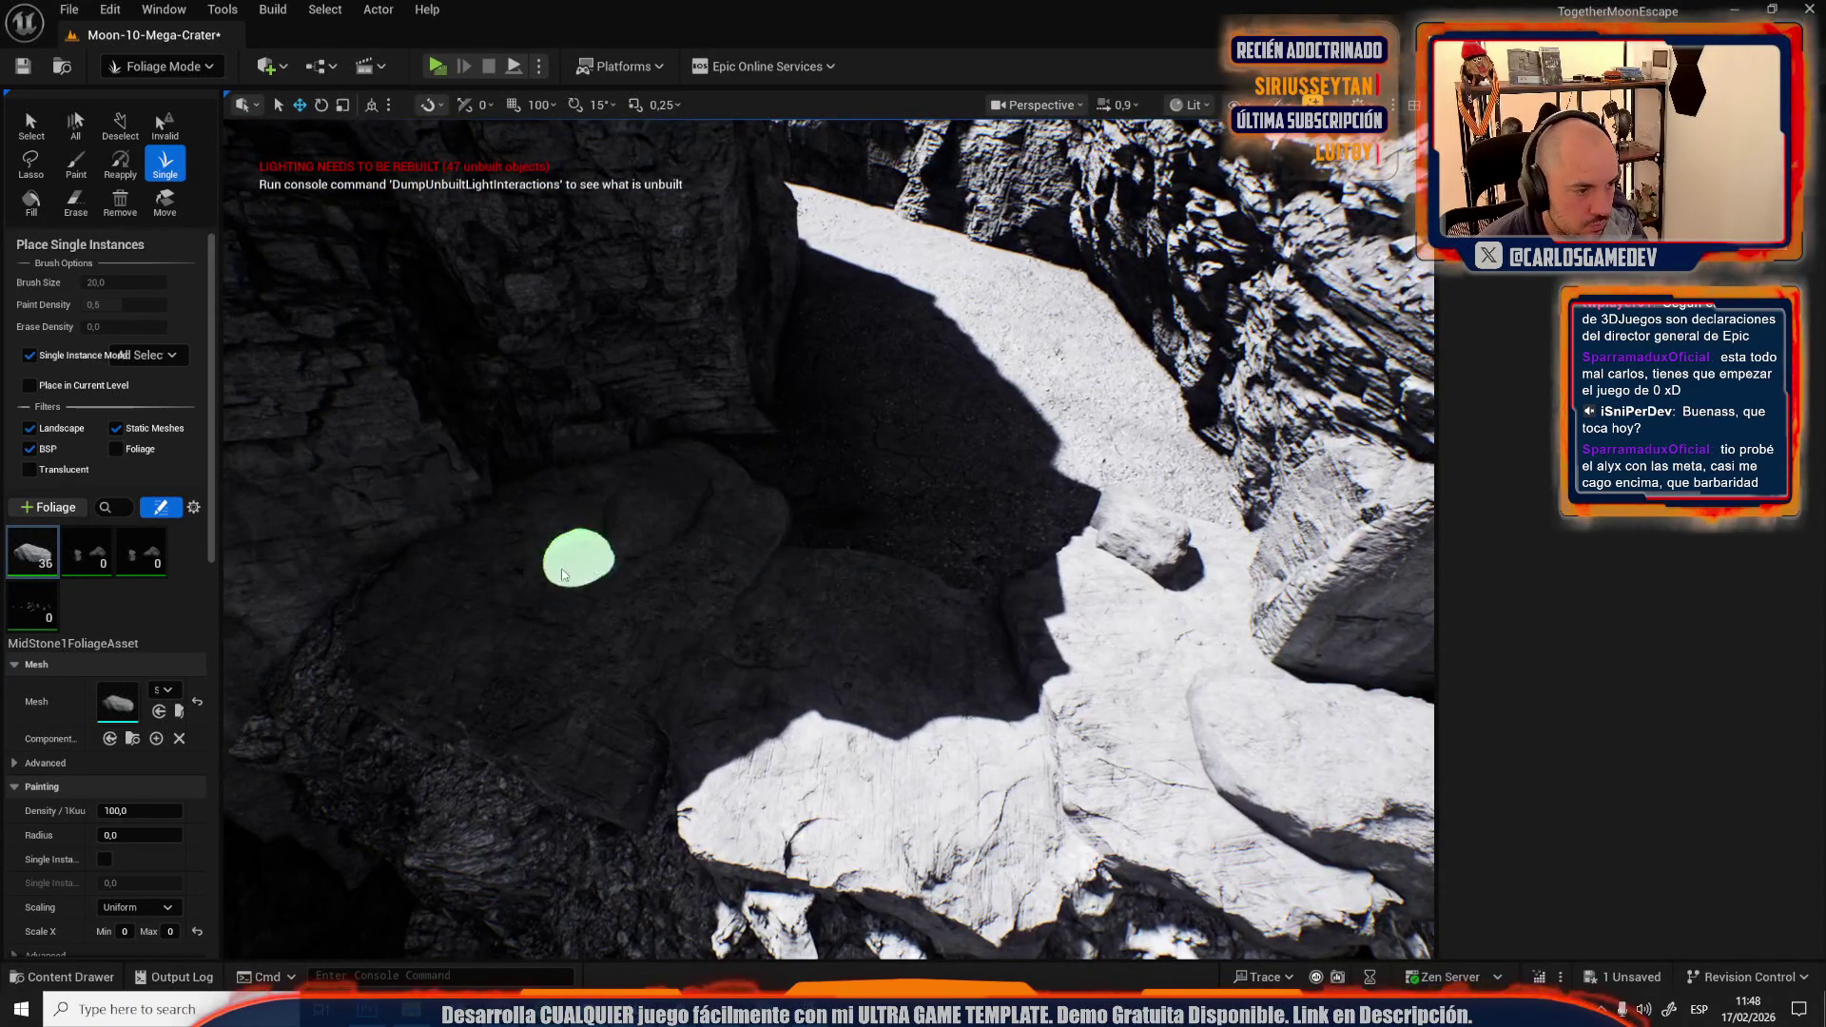
left_click_drag(1064, 284, 886, 492)
left_click(788, 572)
left_click_drag(788, 572, 891, 592)
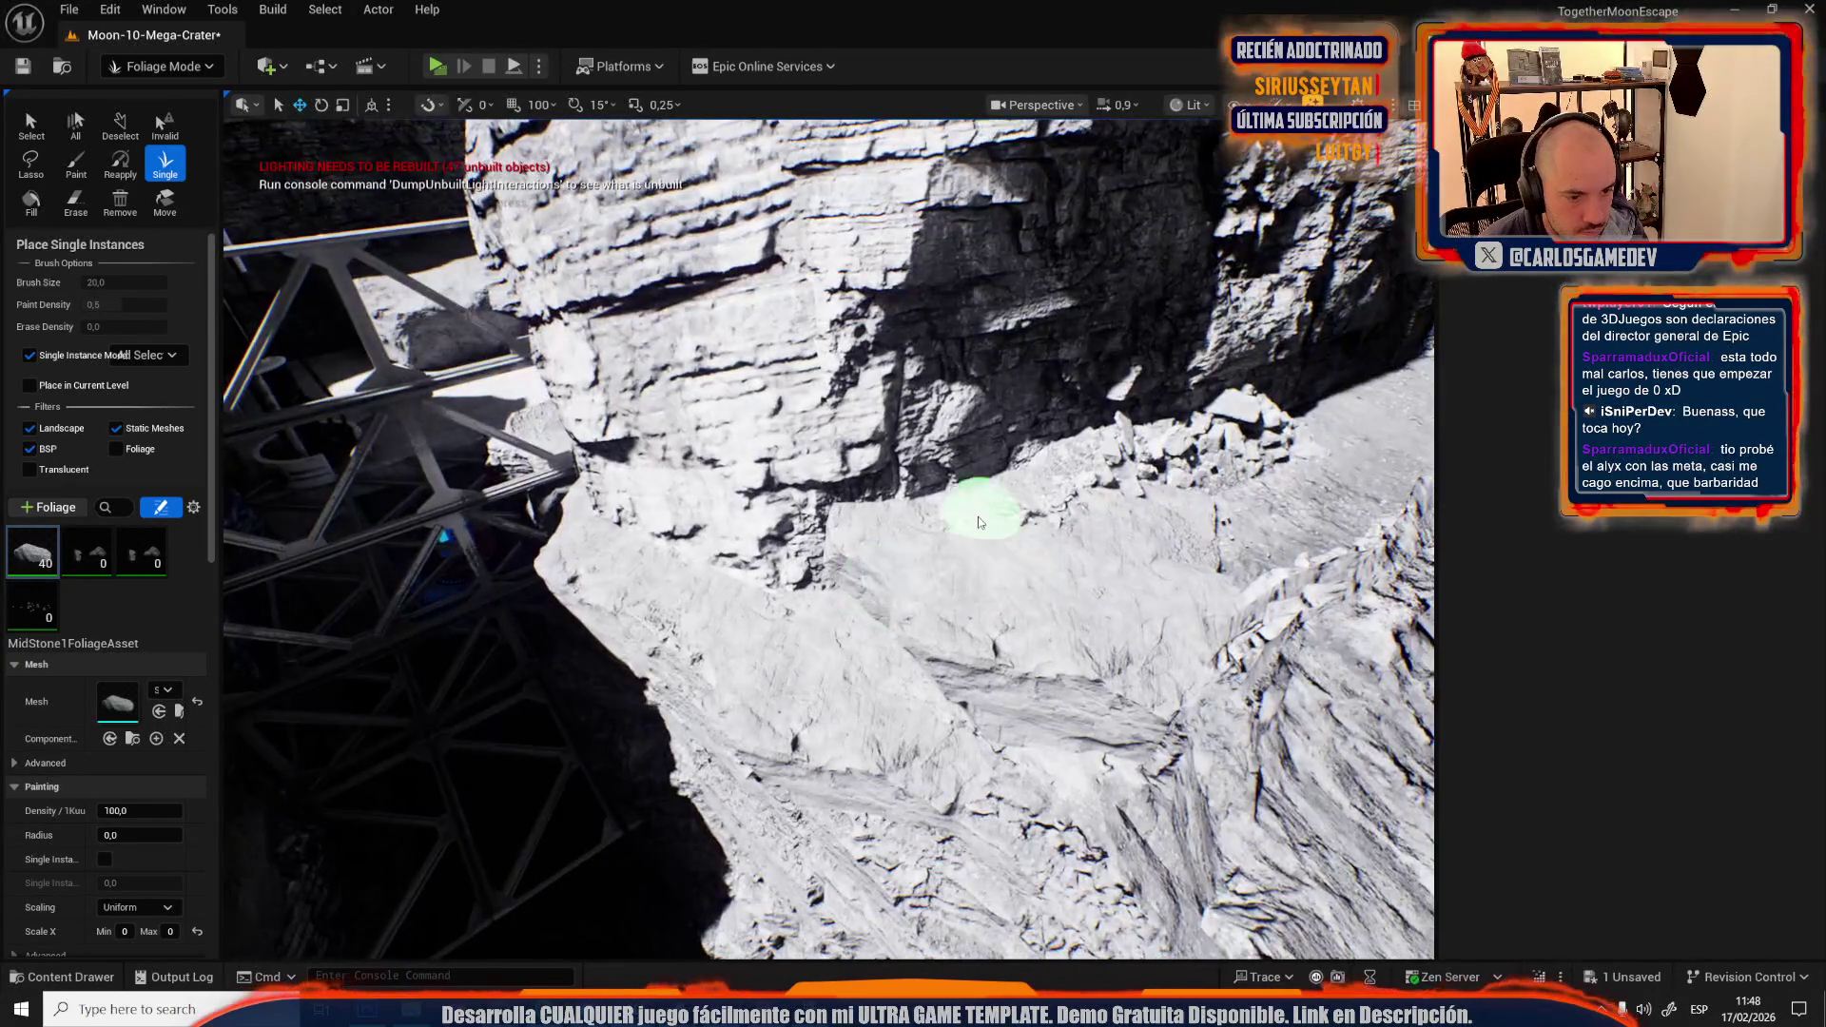
left_click_drag(978, 522, 979, 522)
Place three more MidStone1 rocks on the shadowed canyon floor.
left_click(848, 530)
left_click(623, 573)
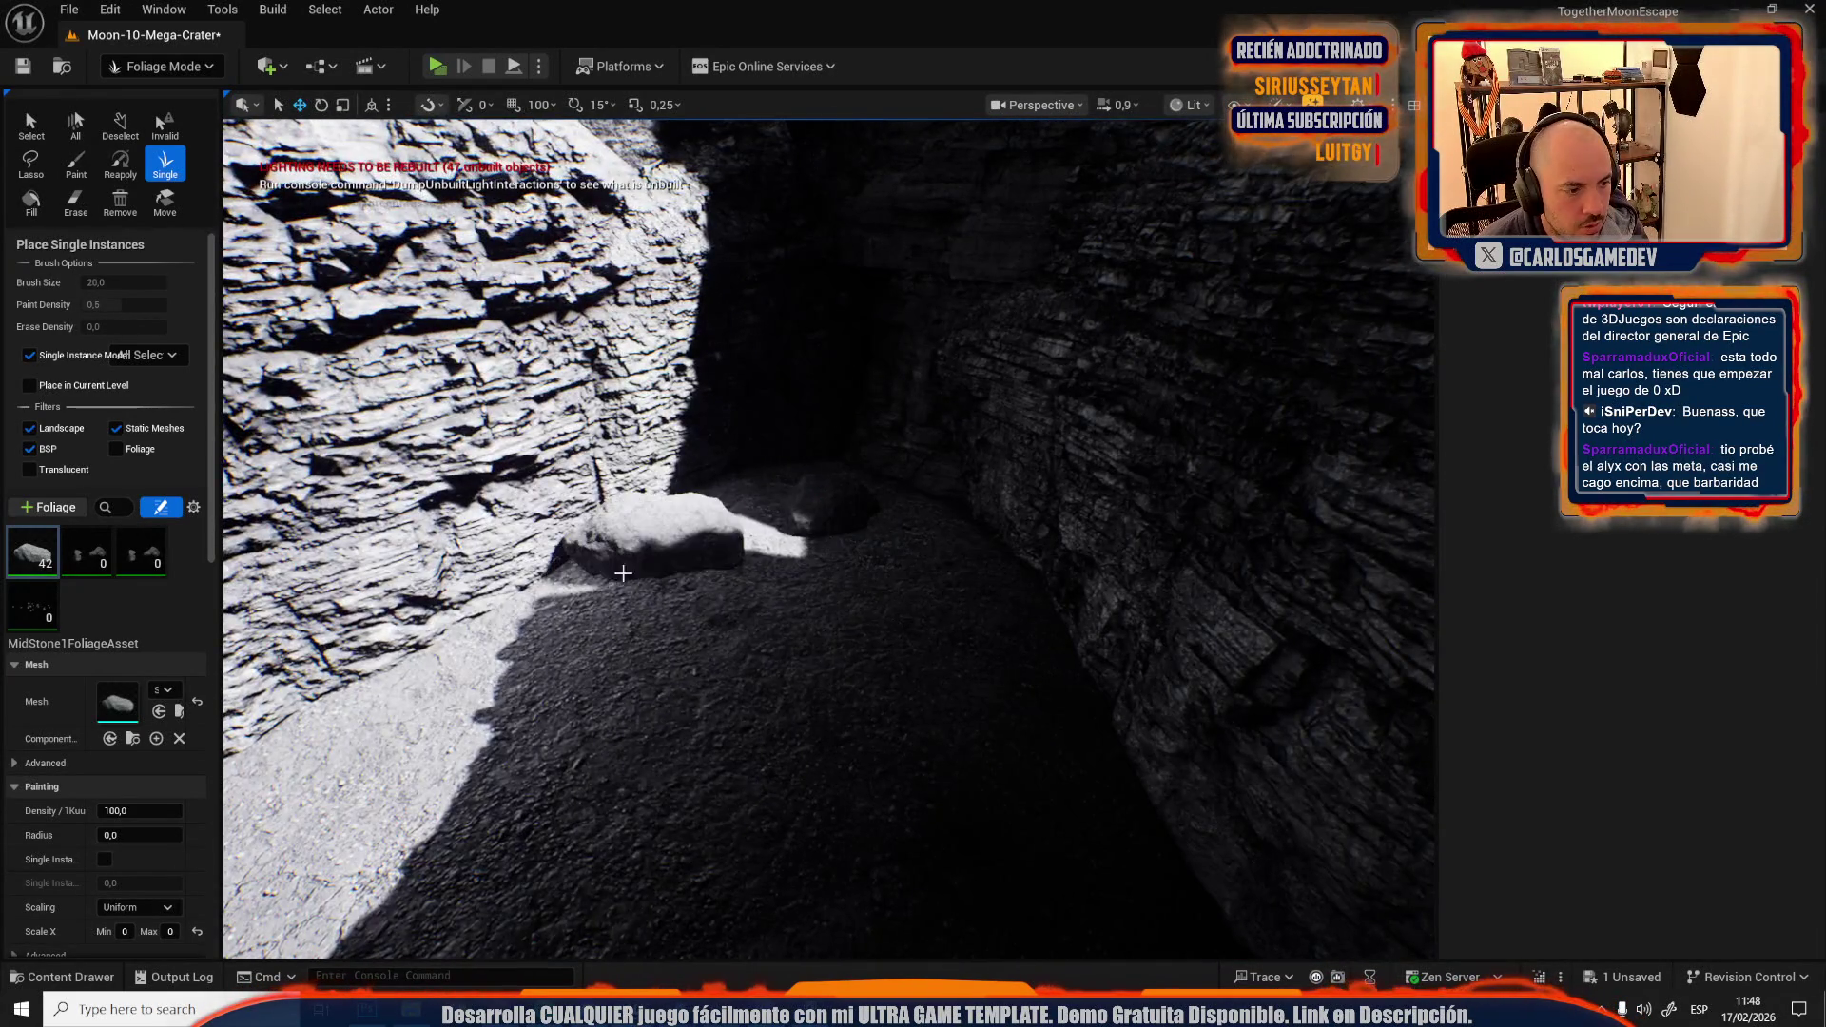
left_click_drag(623, 573, 623, 573)
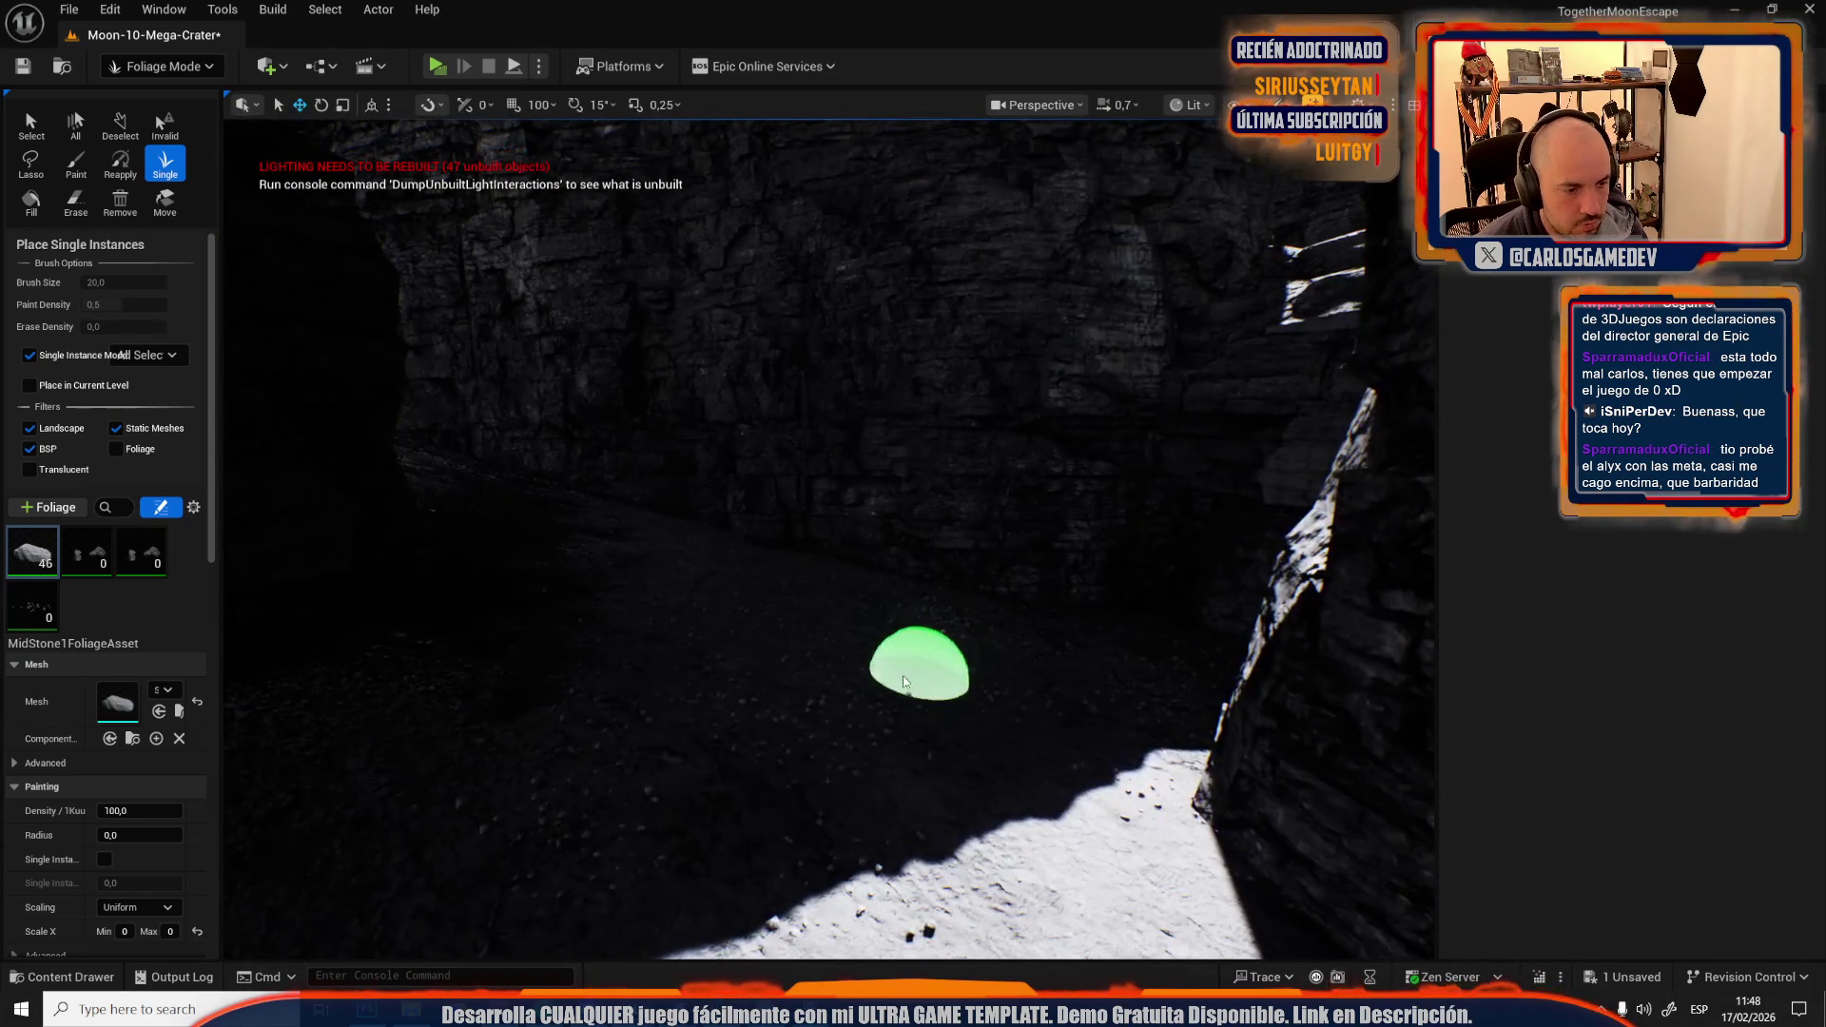
scroll(683, 725, "down", 5)
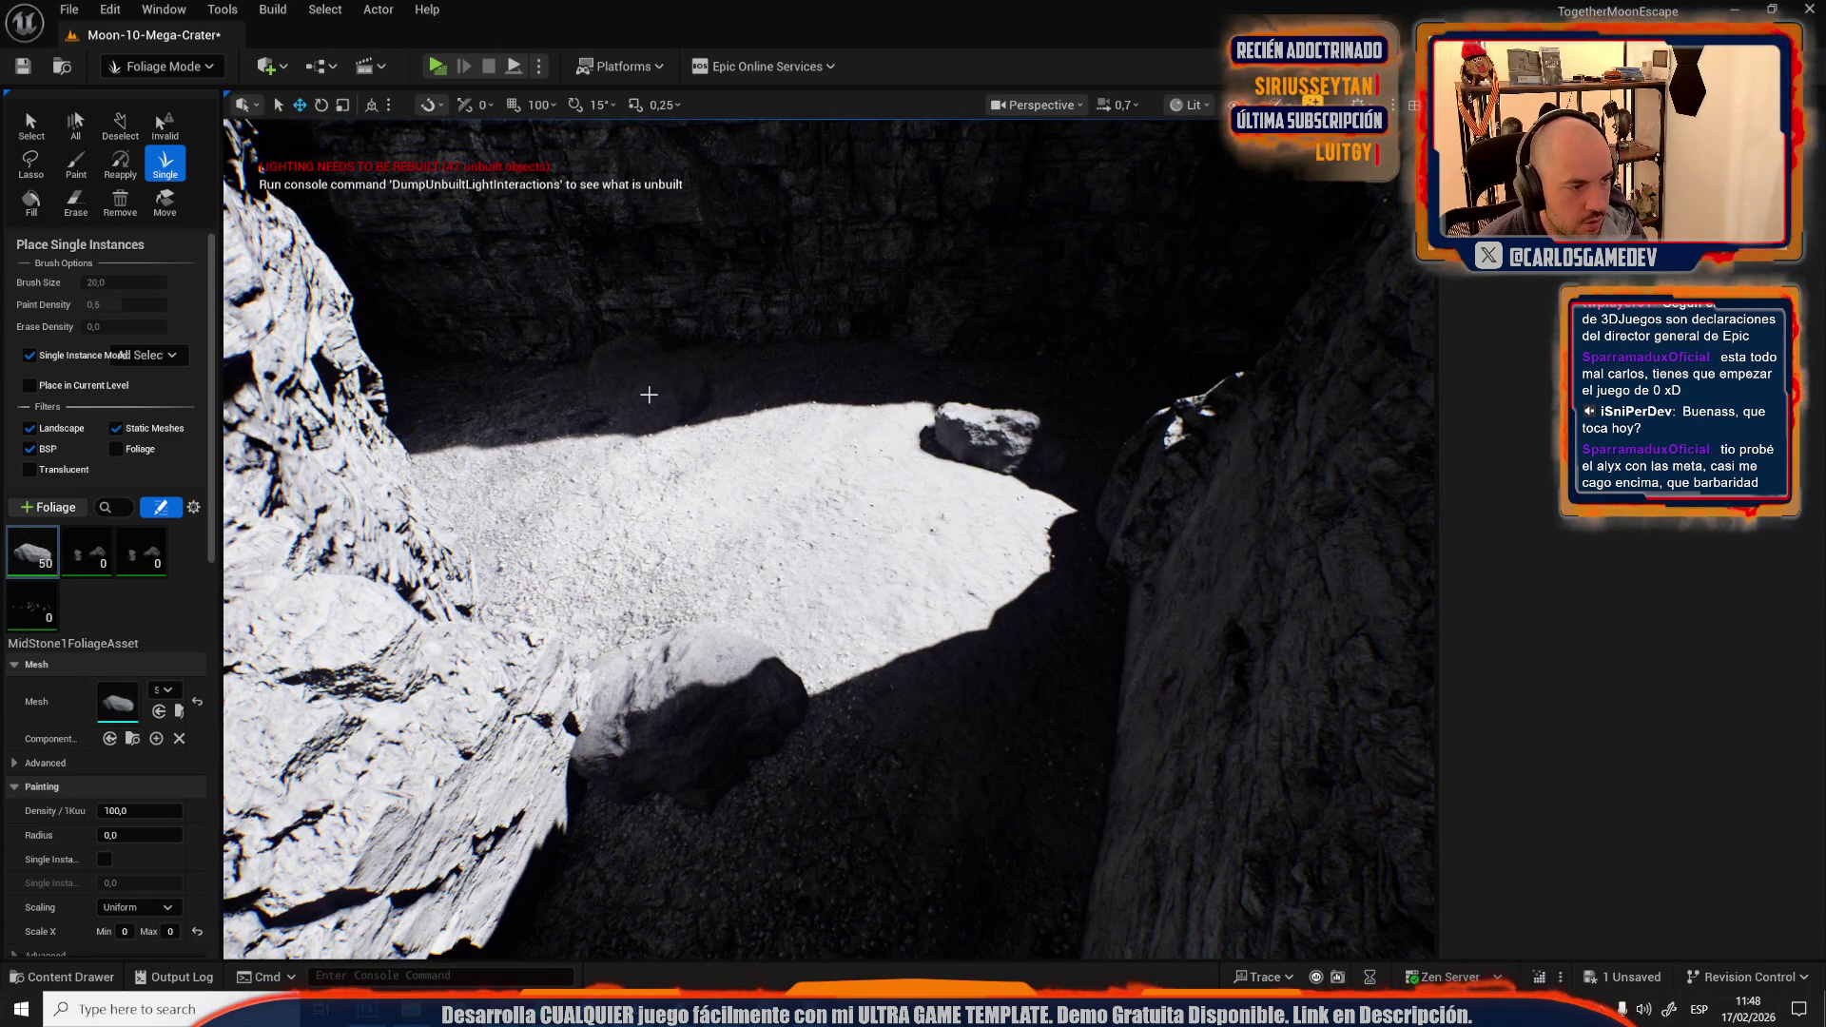
left_click(649, 394)
scroll(649, 394, "up", 5)
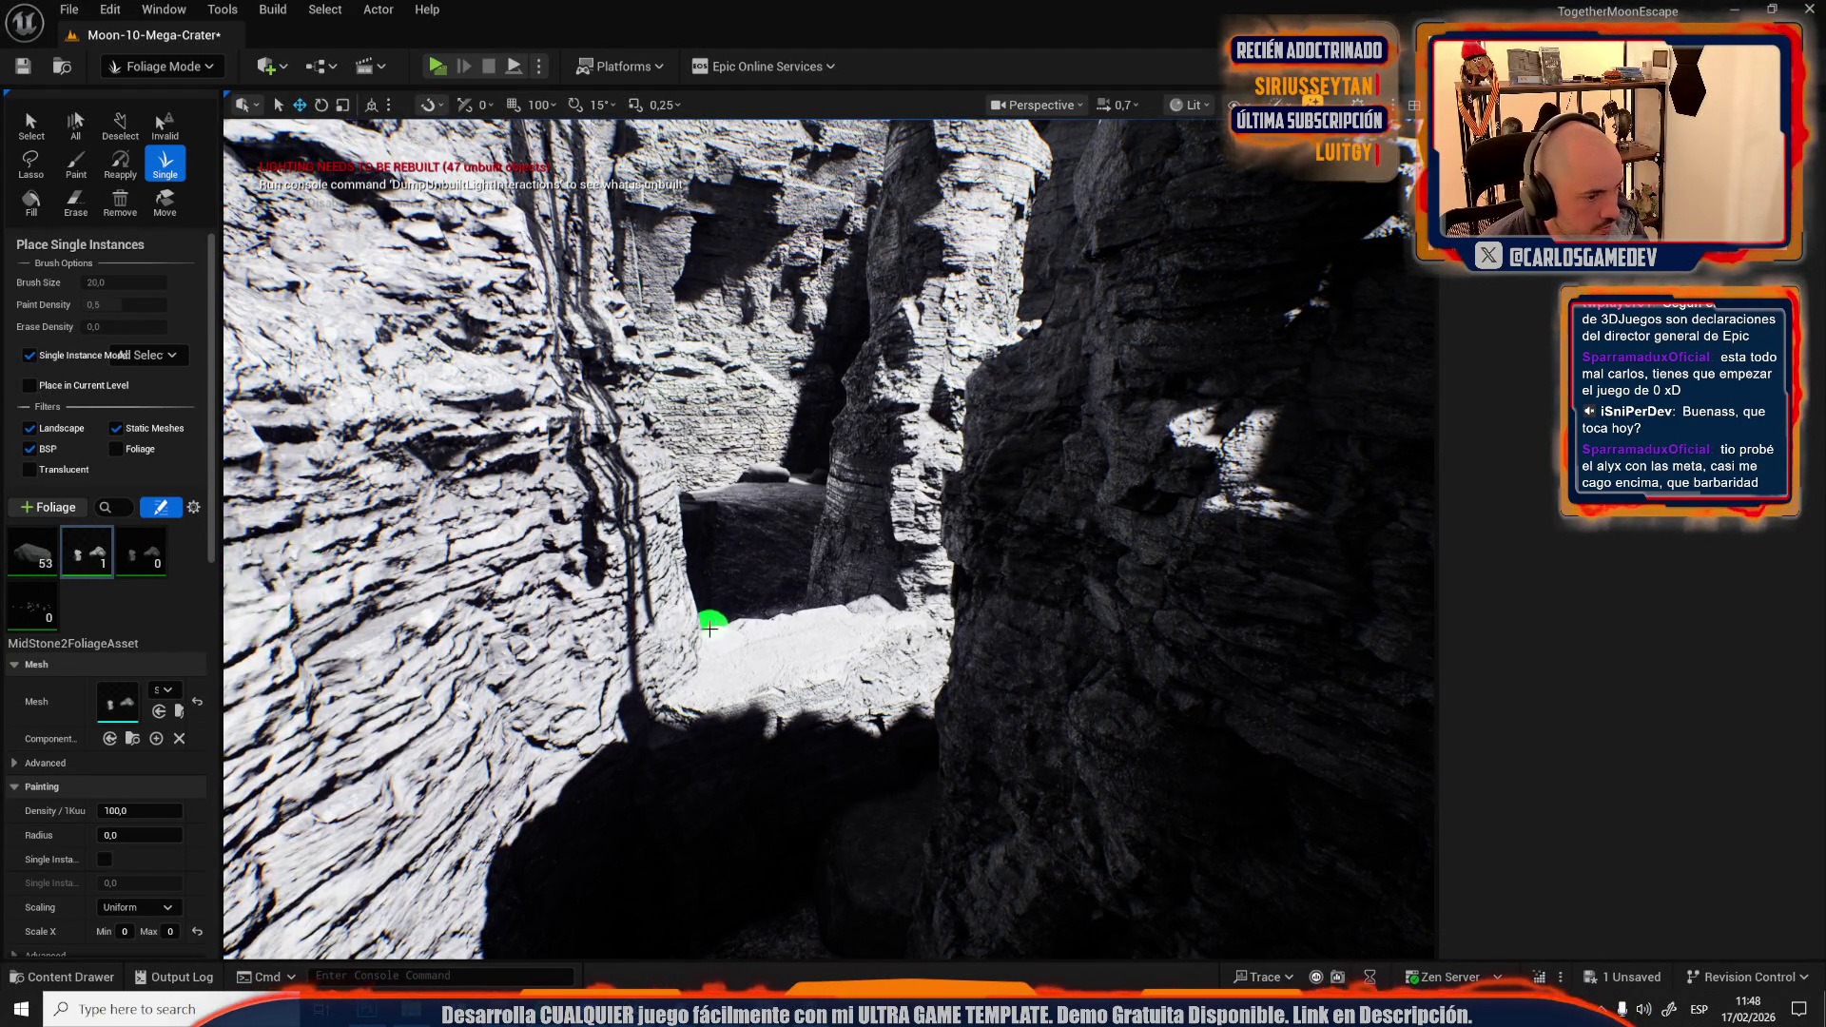
Place MidStone2 rocks beside the cable and near the tower base, undoing misplacements.
scroll(713, 623, "up", 3)
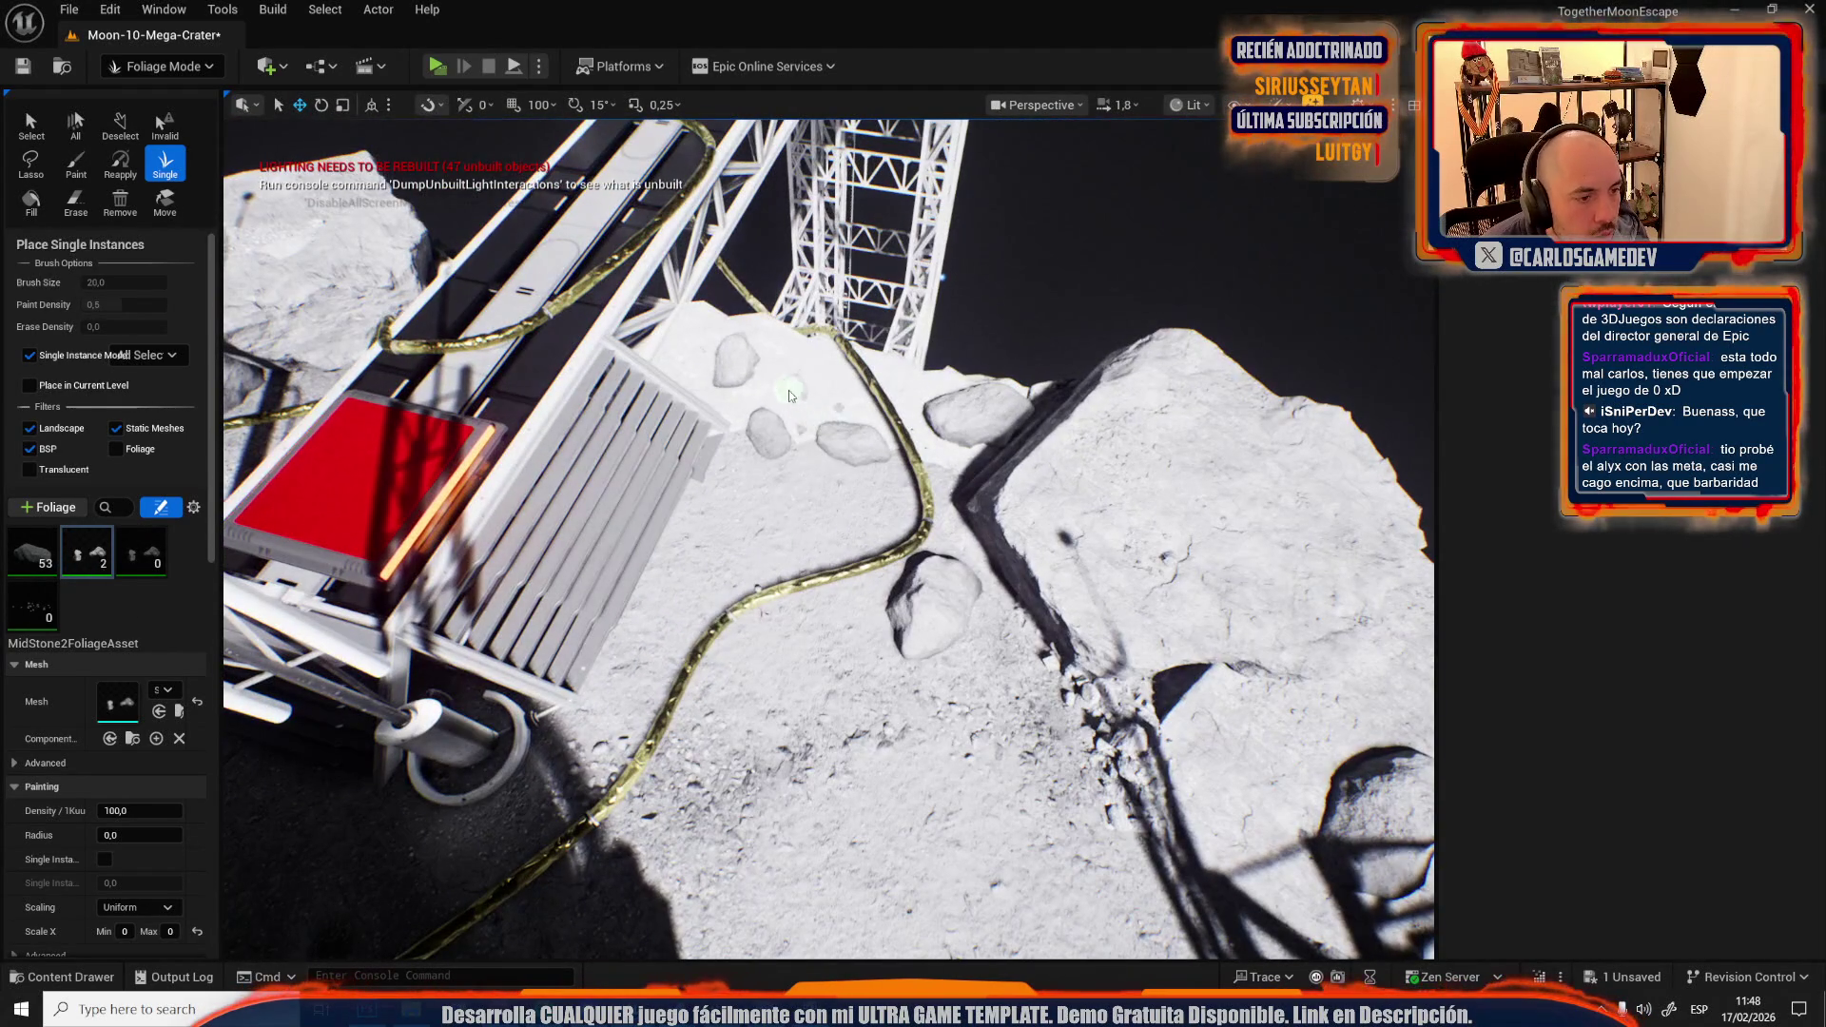
scroll(945, 418, "down", 2)
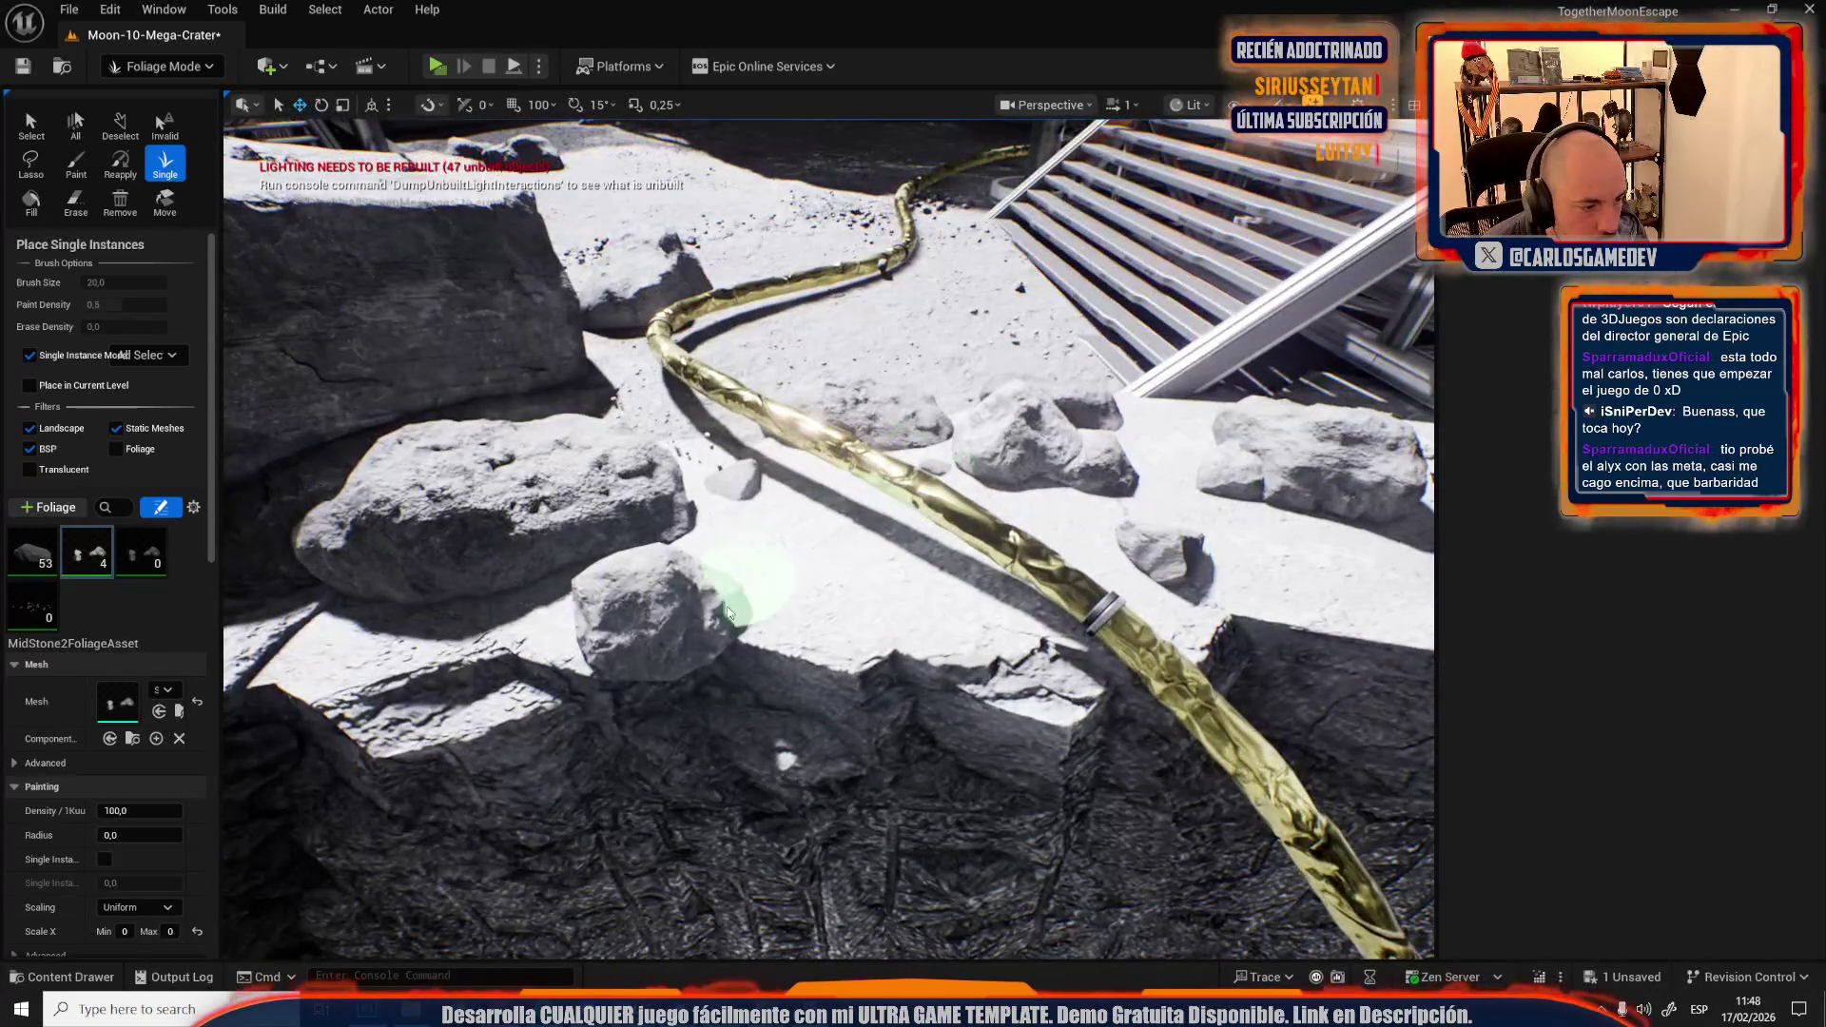
key("ctrl+z")
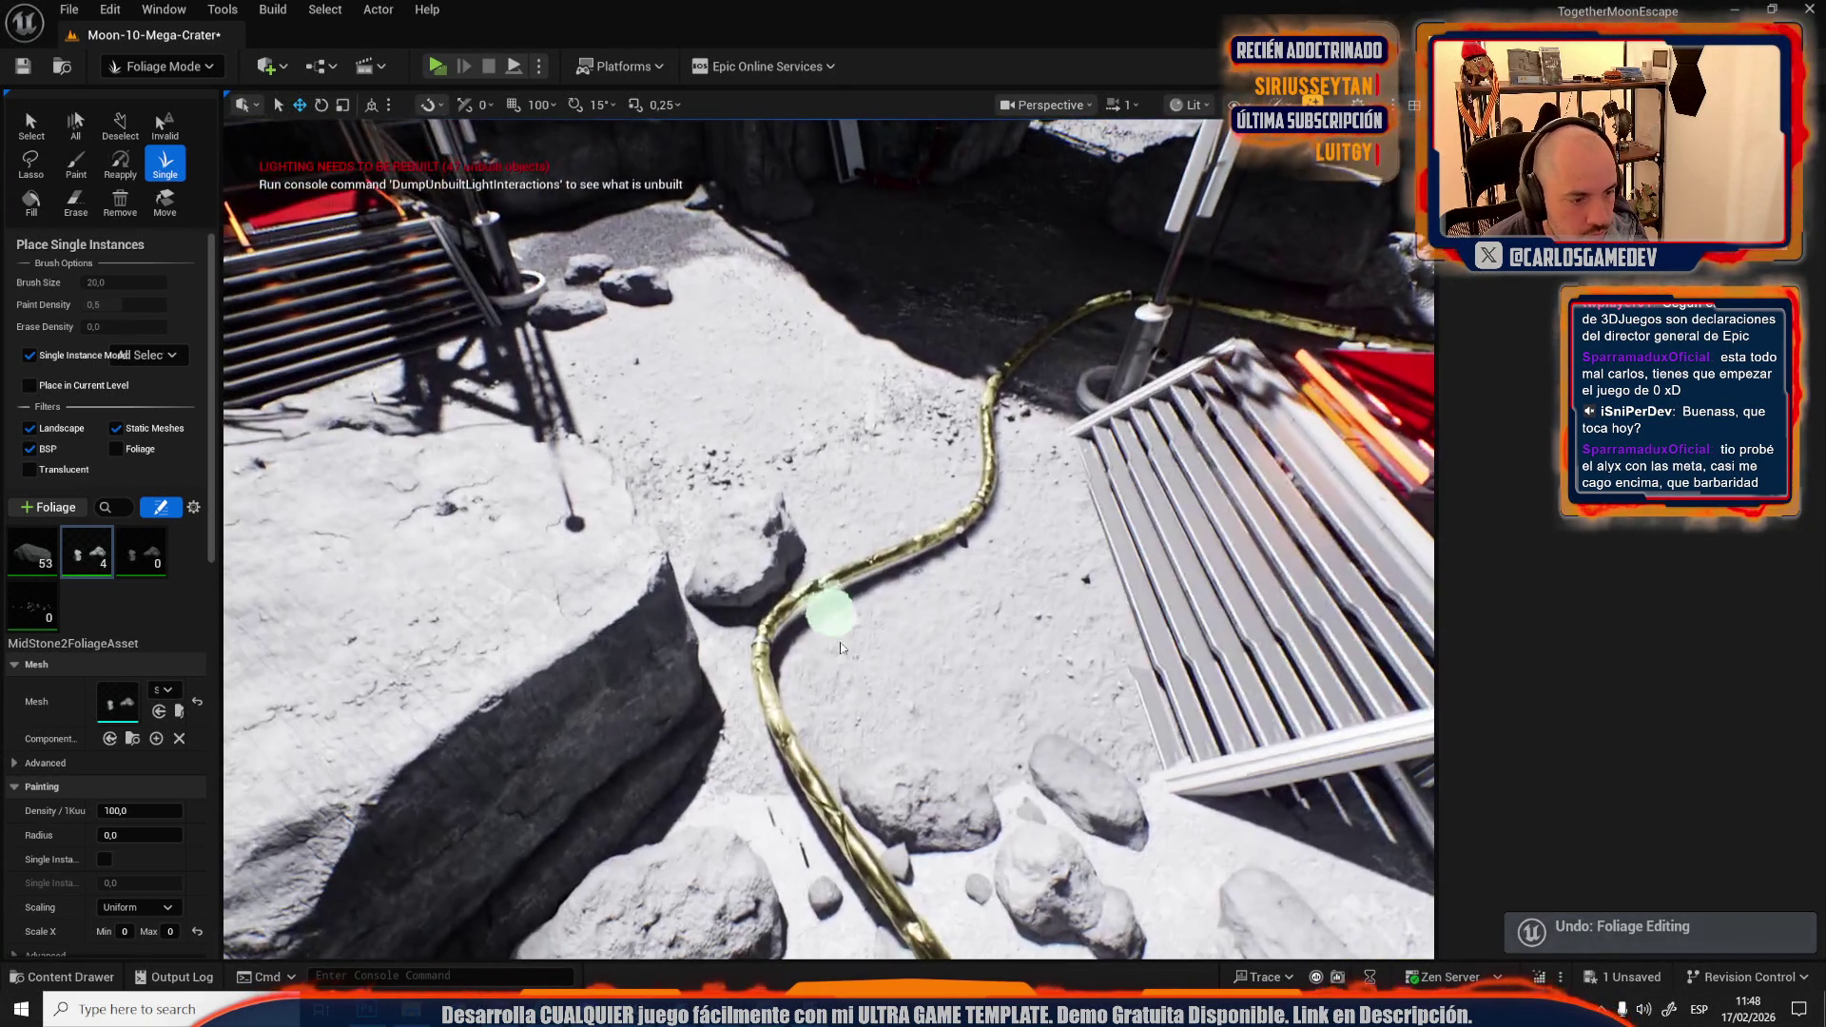
left_click(826, 714)
left_click(1009, 456)
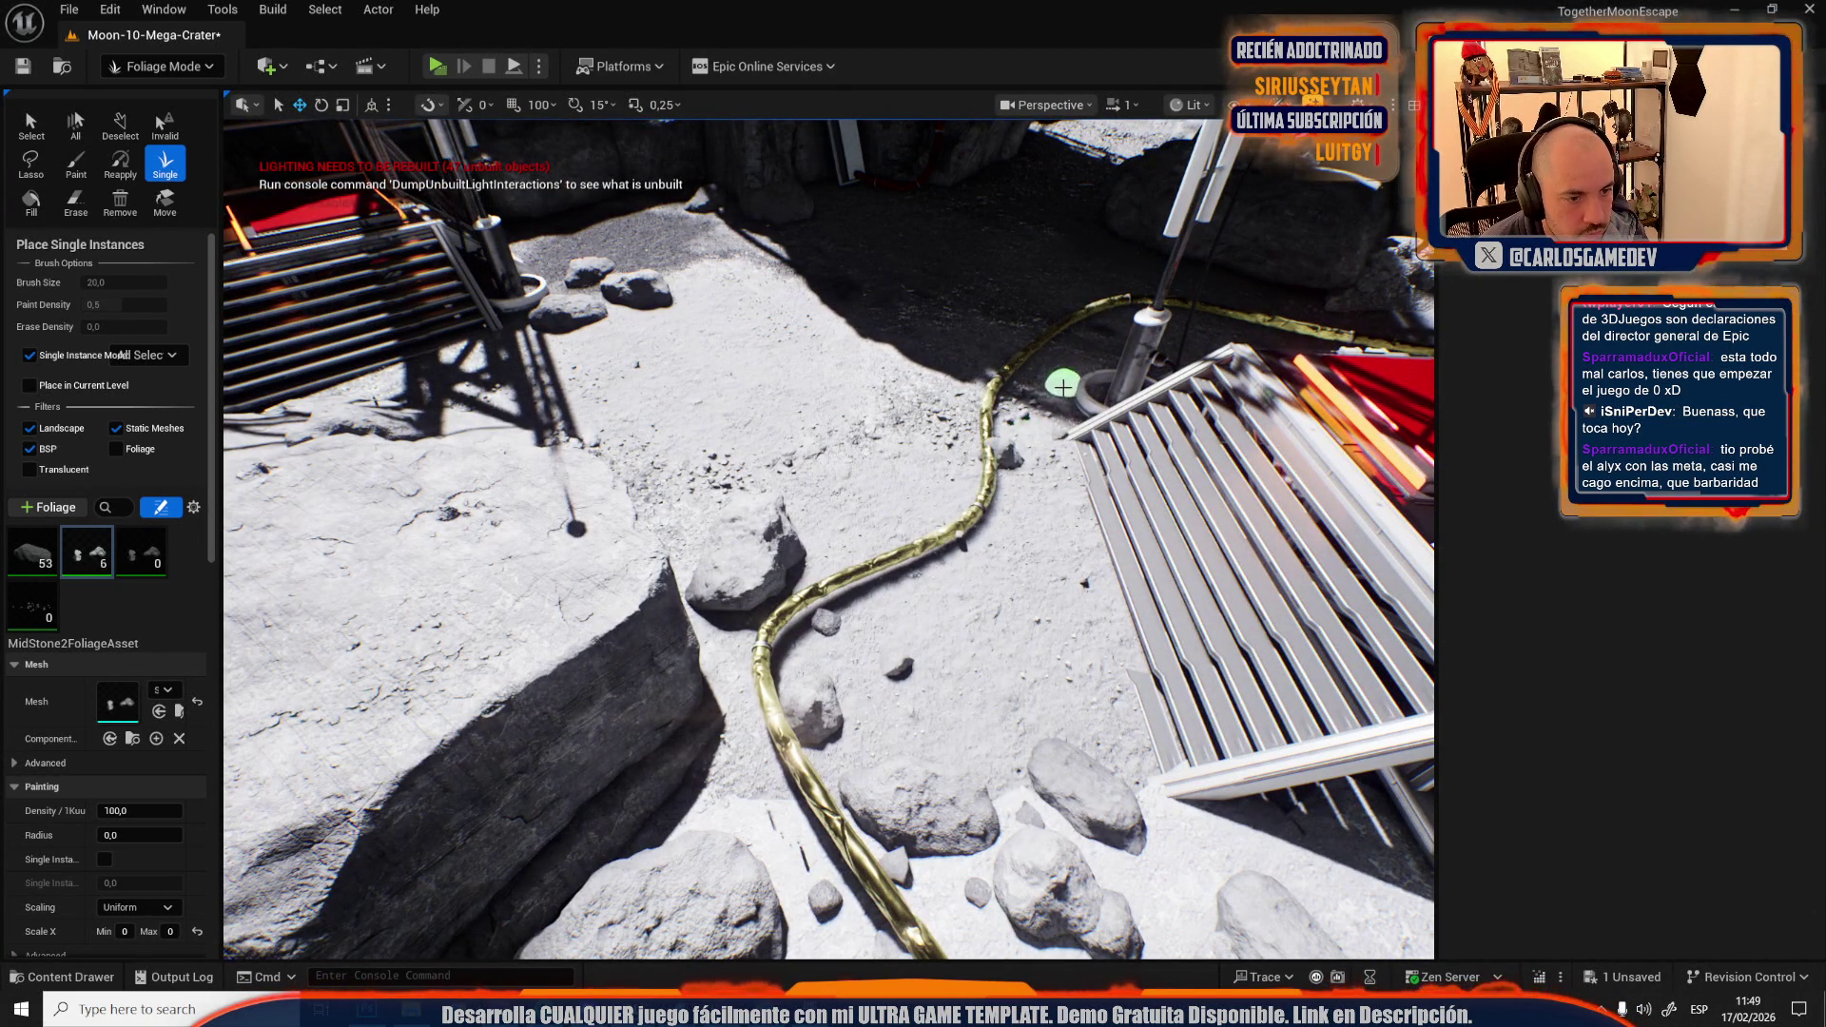
key("ctrl+z")
key("e")
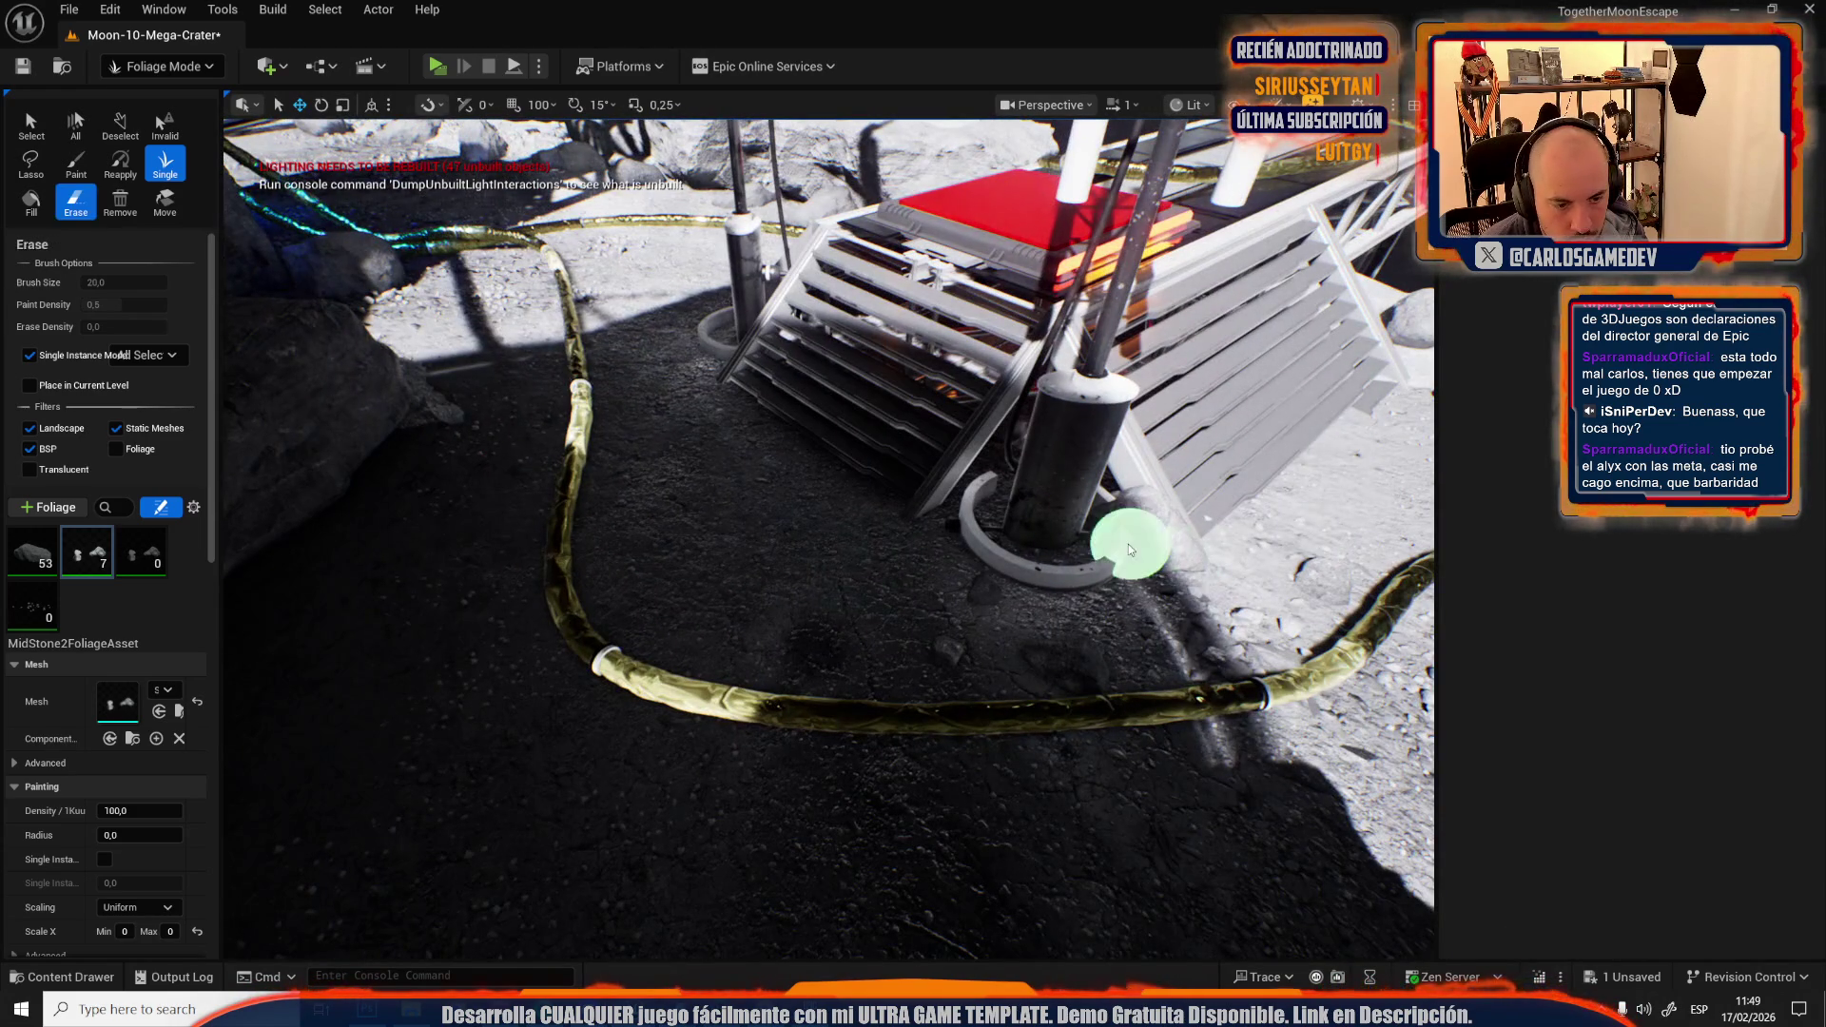
key("ctrl+z")
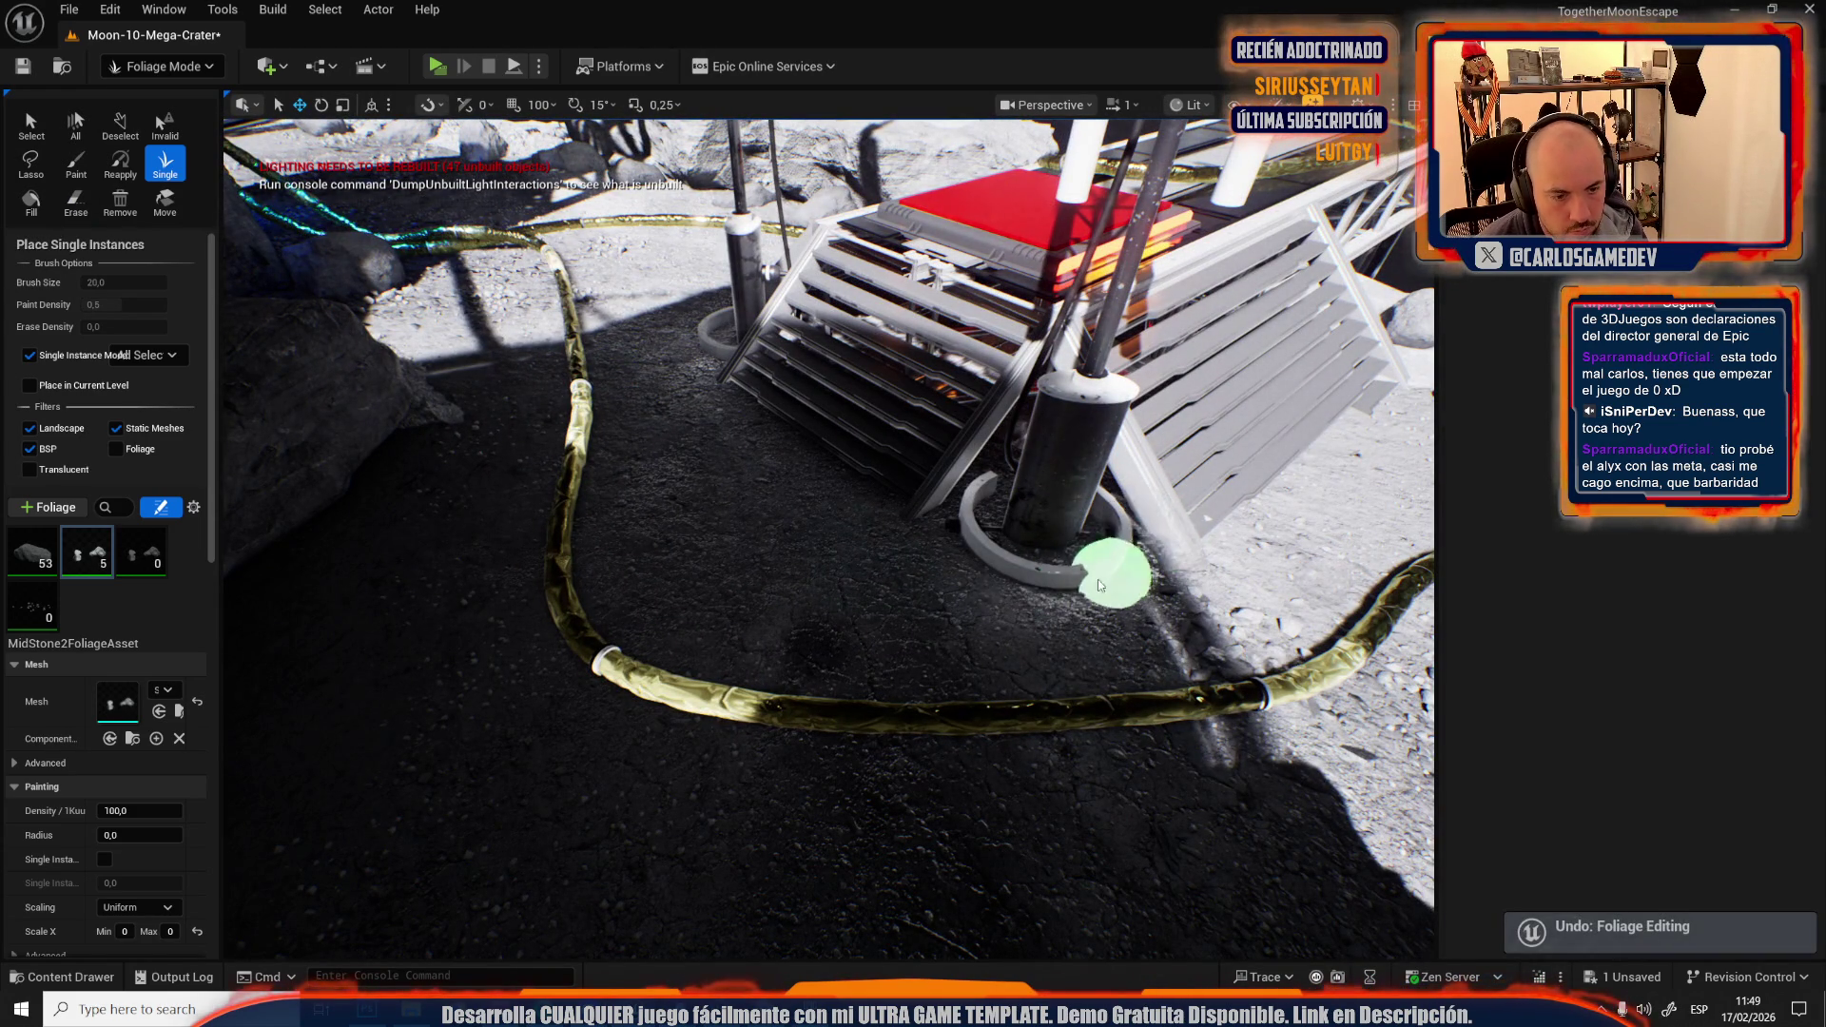
left_click(909, 661)
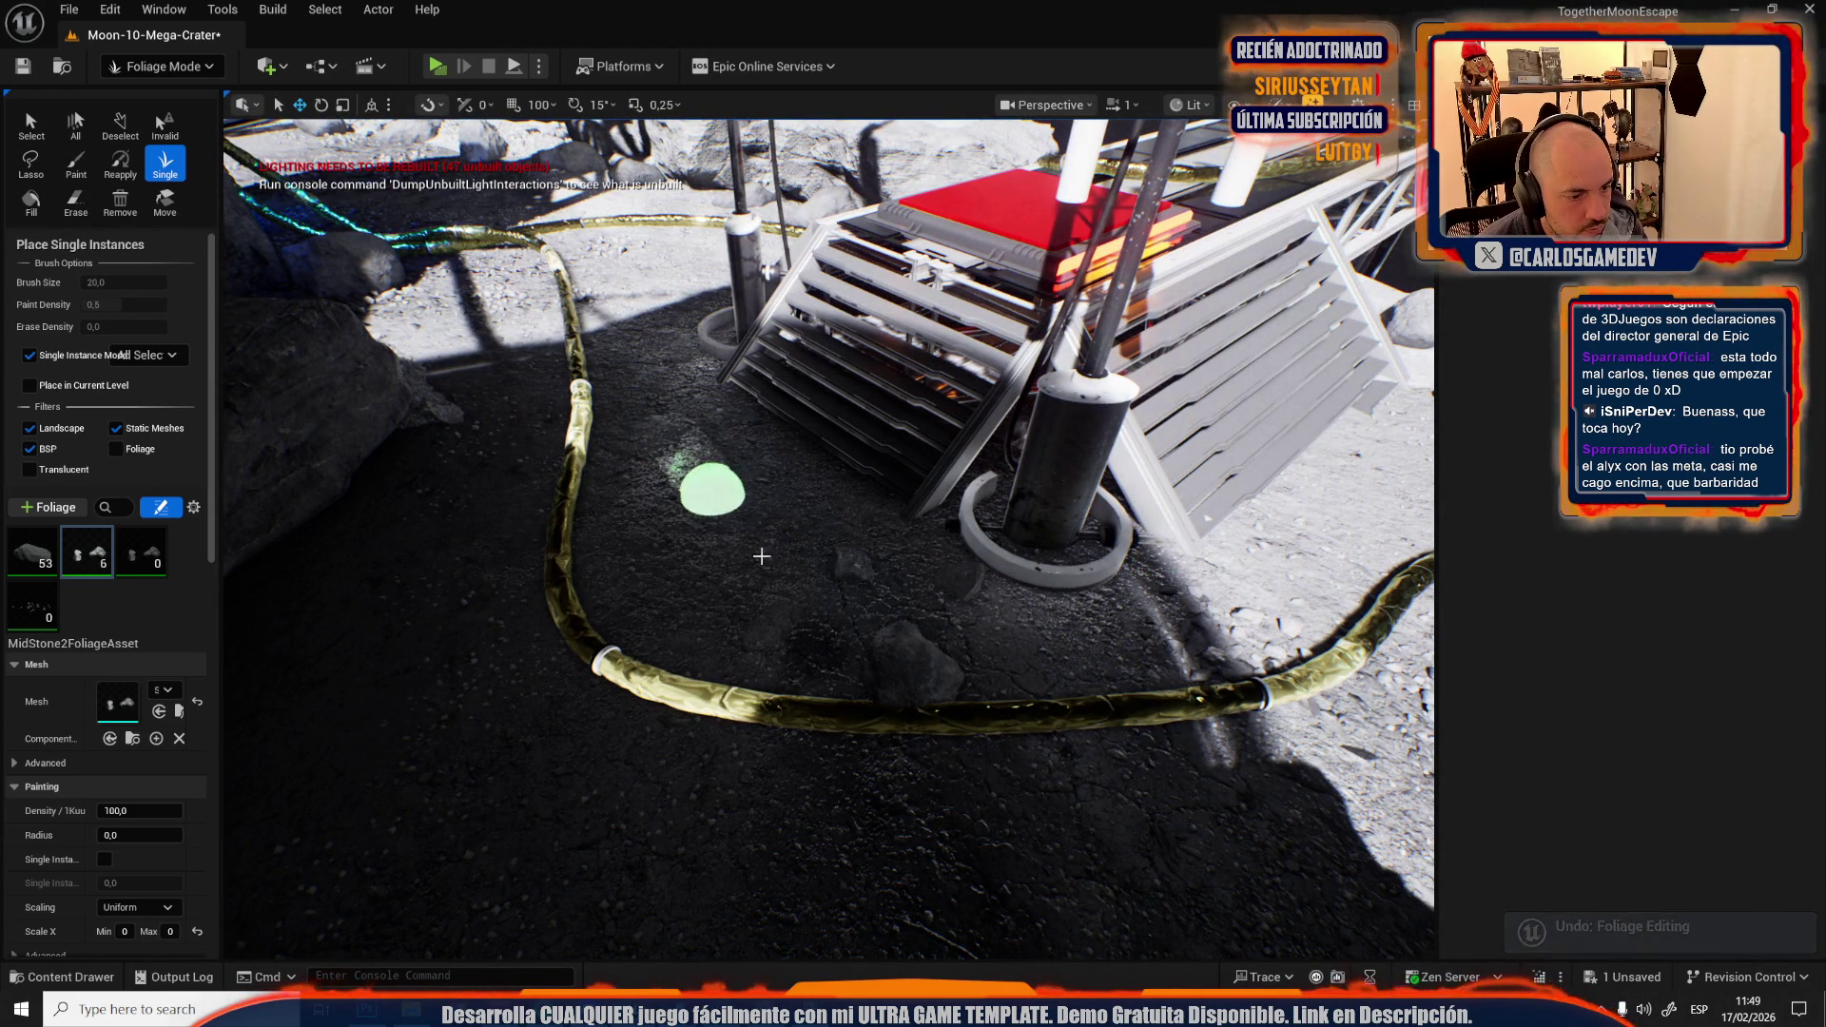
Scatter MidStone2 rocks near the cable and around the platform base.
left_click_drag(746, 534, 718, 583)
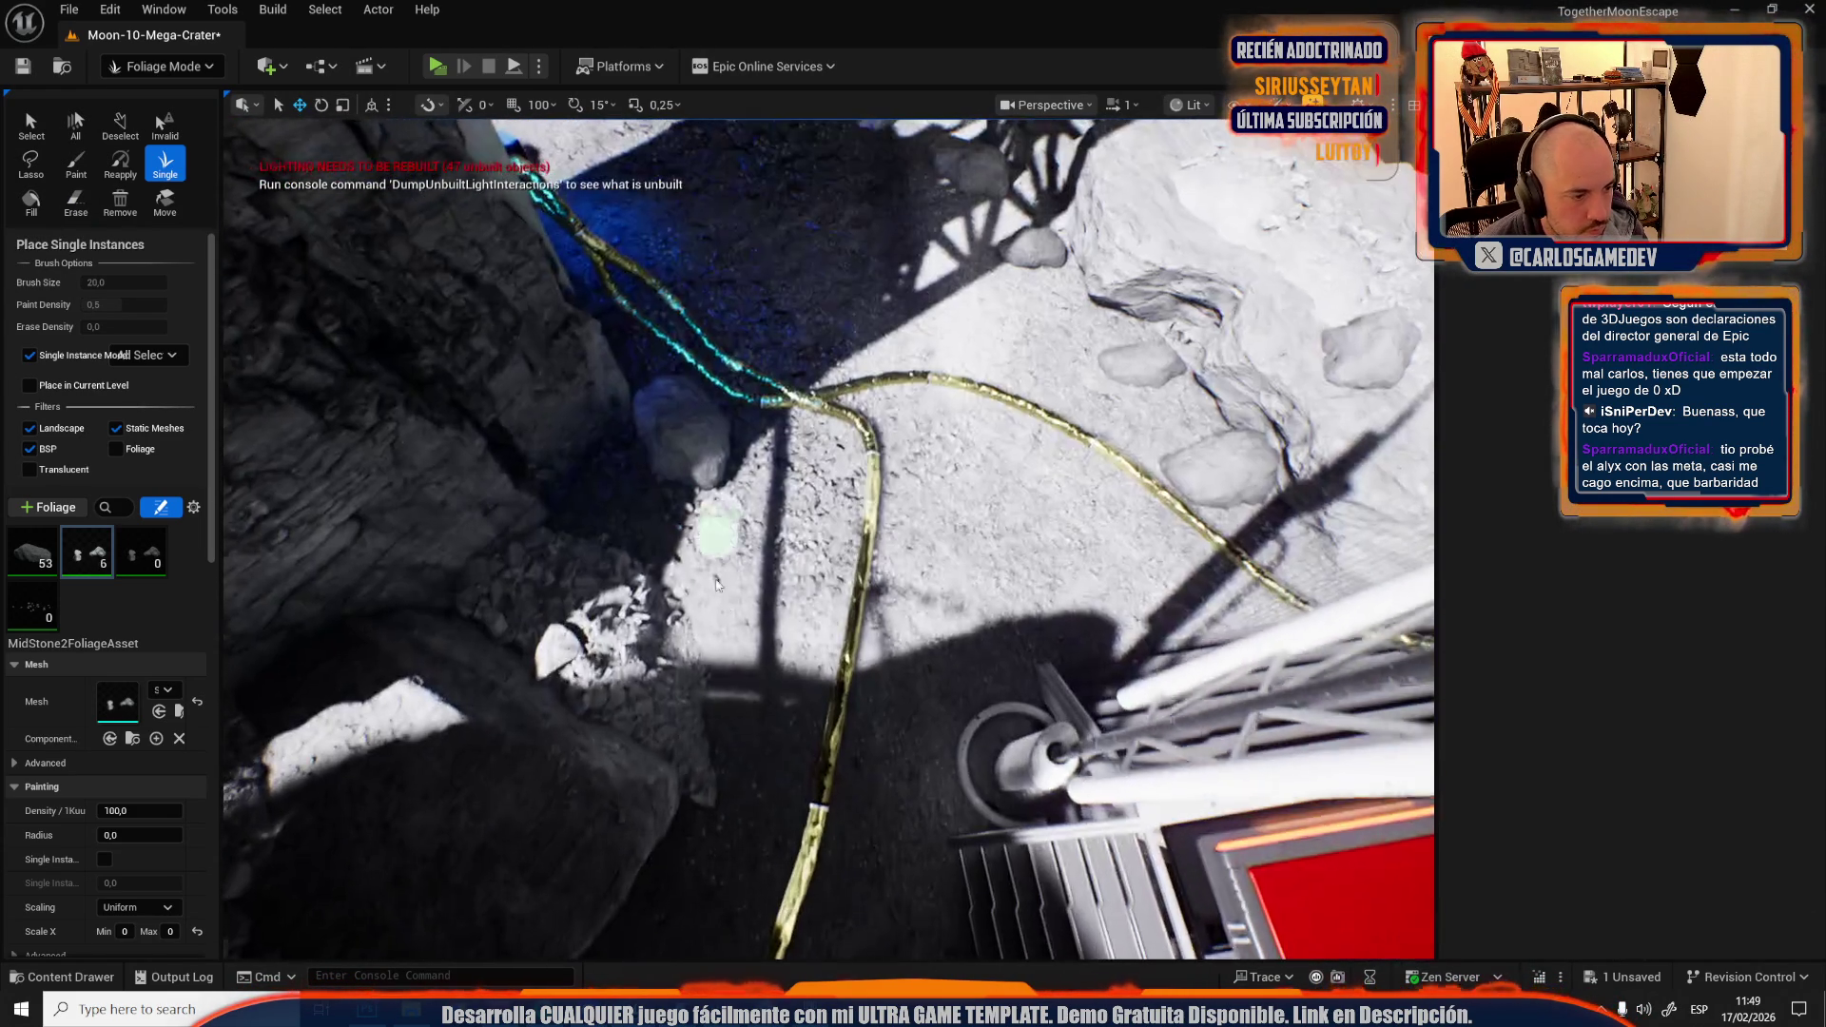
left_click(715, 582)
left_click(961, 609)
mouse_move(961, 609)
left_mouse_down()
mouse_move(856, 571)
mouse_move(920, 410)
mouse_move(868, 447)
mouse_move(868, 485)
mouse_move(951, 513)
left_mouse_up()
left_click(795, 474)
left_click(866, 411)
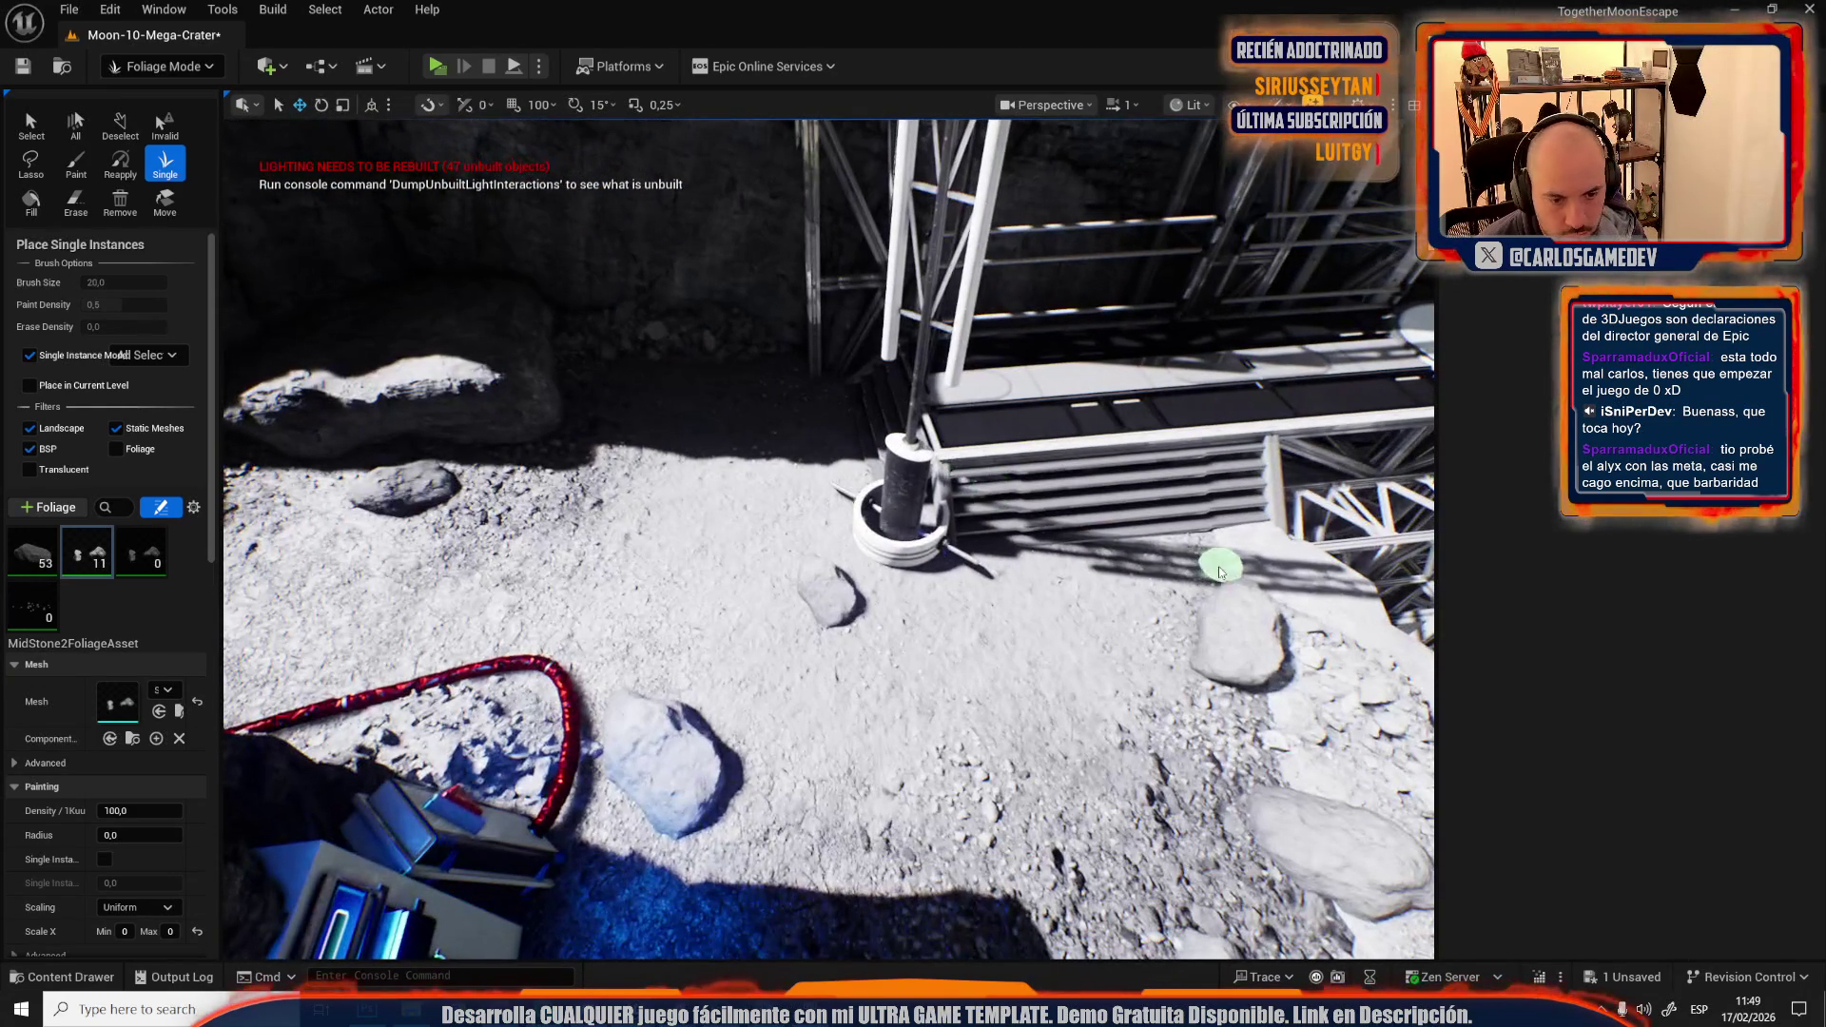
left_click(786, 530)
left_click(828, 436)
left_click(822, 411)
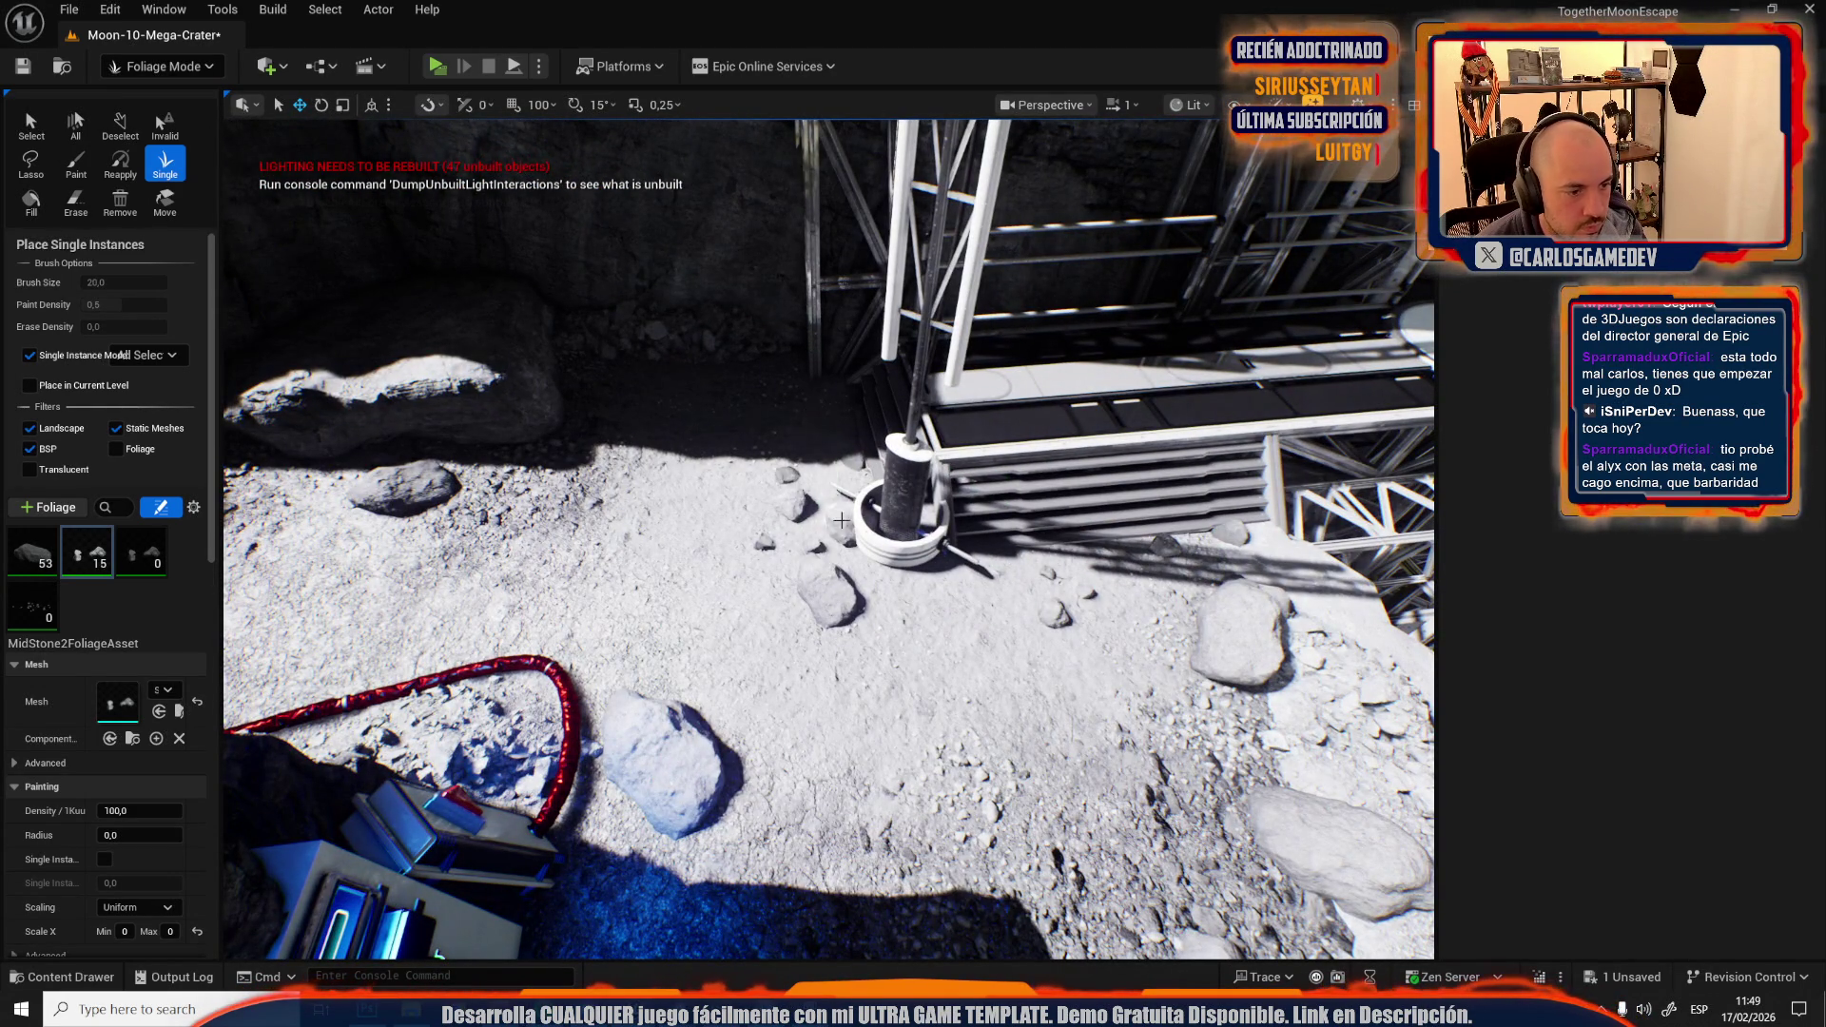
mouse_move(823, 411)
left_mouse_down()
mouse_move(856, 571)
mouse_move(914, 609)
left_mouse_up()
Place rocks along the crater floor path and around the platform from overhead.
left_click(599, 447)
left_click(625, 481)
left_click(642, 551)
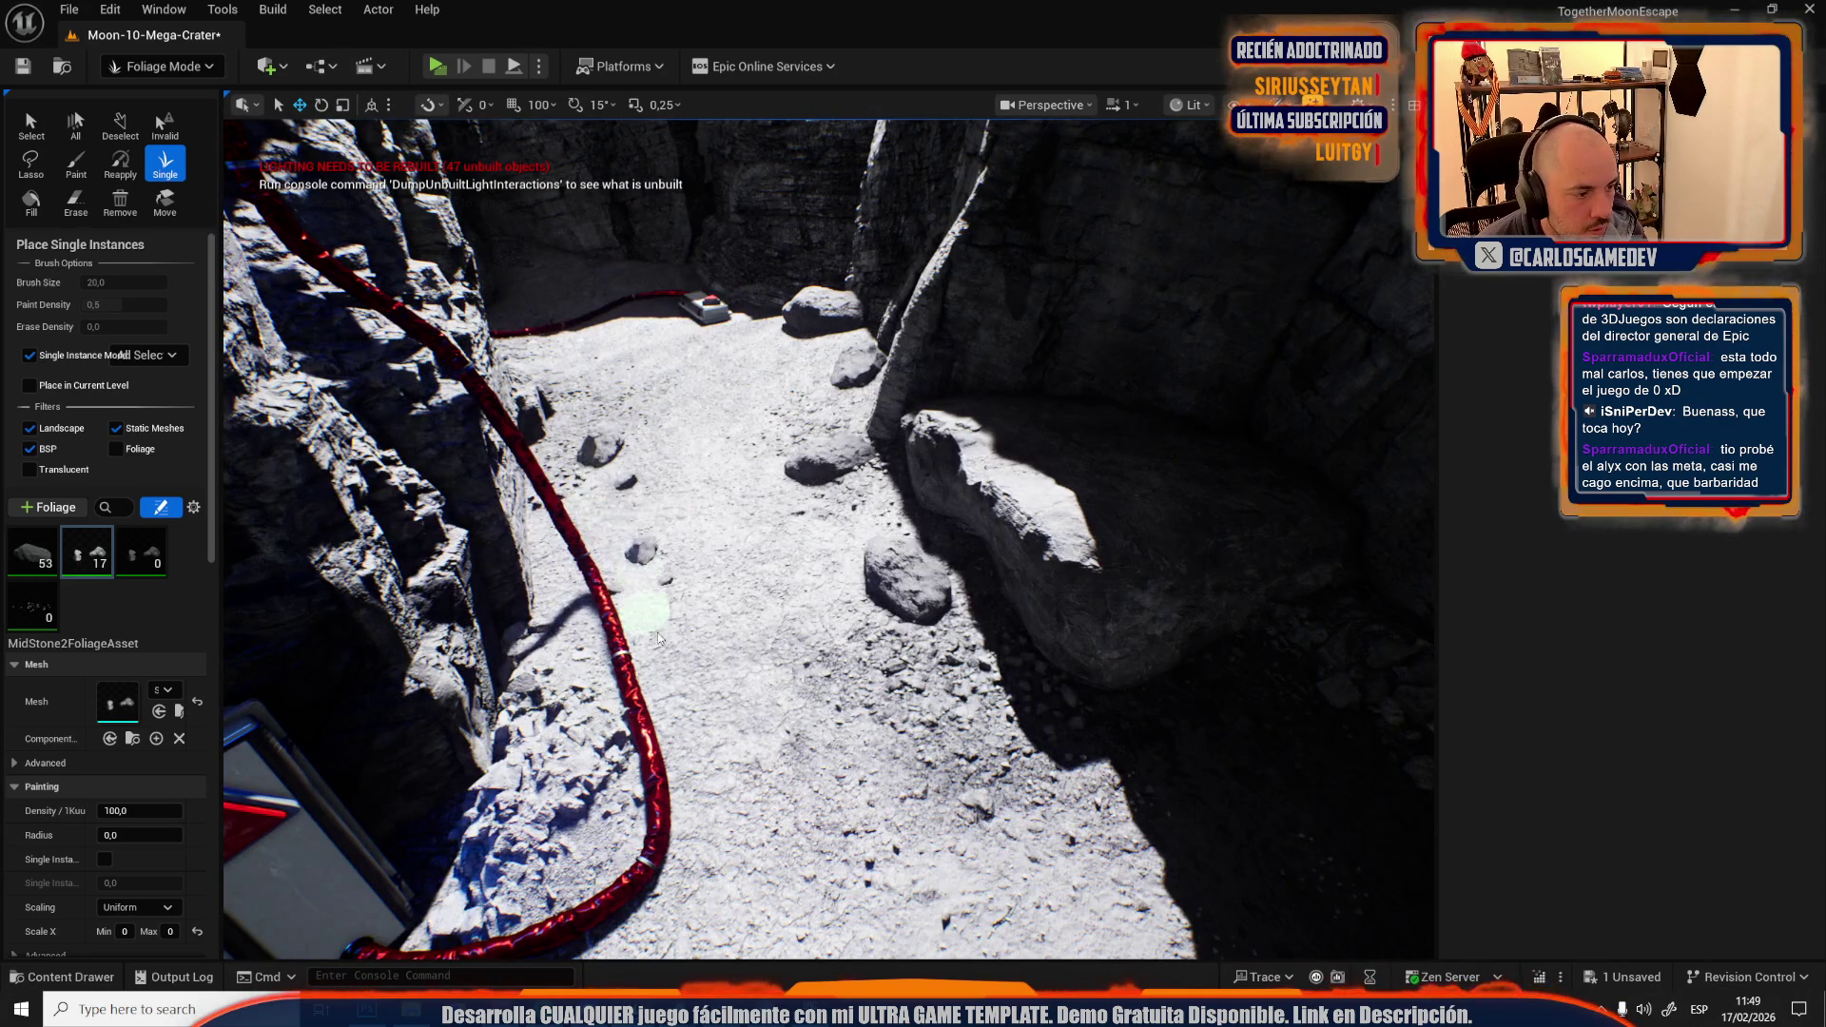
mouse_move(959, 741)
left_mouse_down()
mouse_move(970, 787)
mouse_move(963, 727)
left_mouse_up()
left_click(1103, 799)
left_click(1127, 861)
left_click(1165, 823)
left_click(1065, 852)
left_click(1018, 870)
Scatter small rocks along the crater floor and undo the last placement.
left_click(984, 761)
left_click(918, 728)
left_click(880, 937)
left_click(770, 728)
left_click(704, 677)
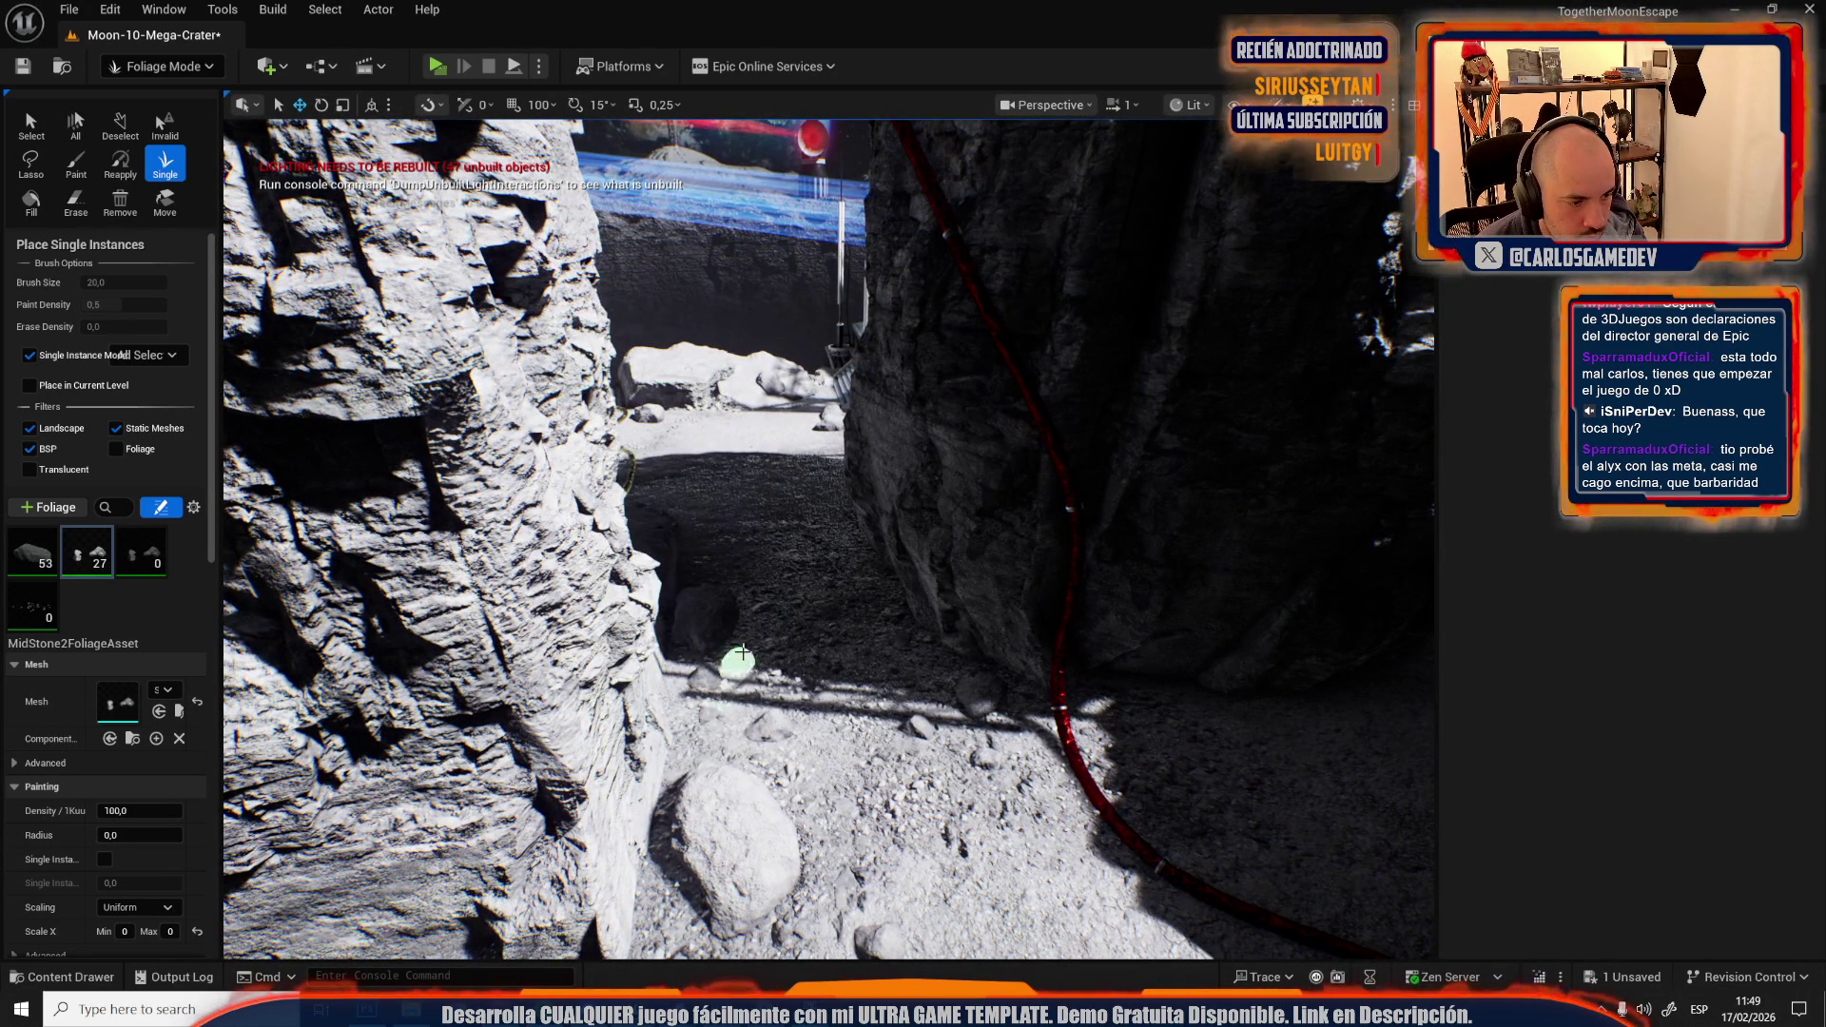
left_click(720, 463)
left_click_drag(720, 464, 708, 460)
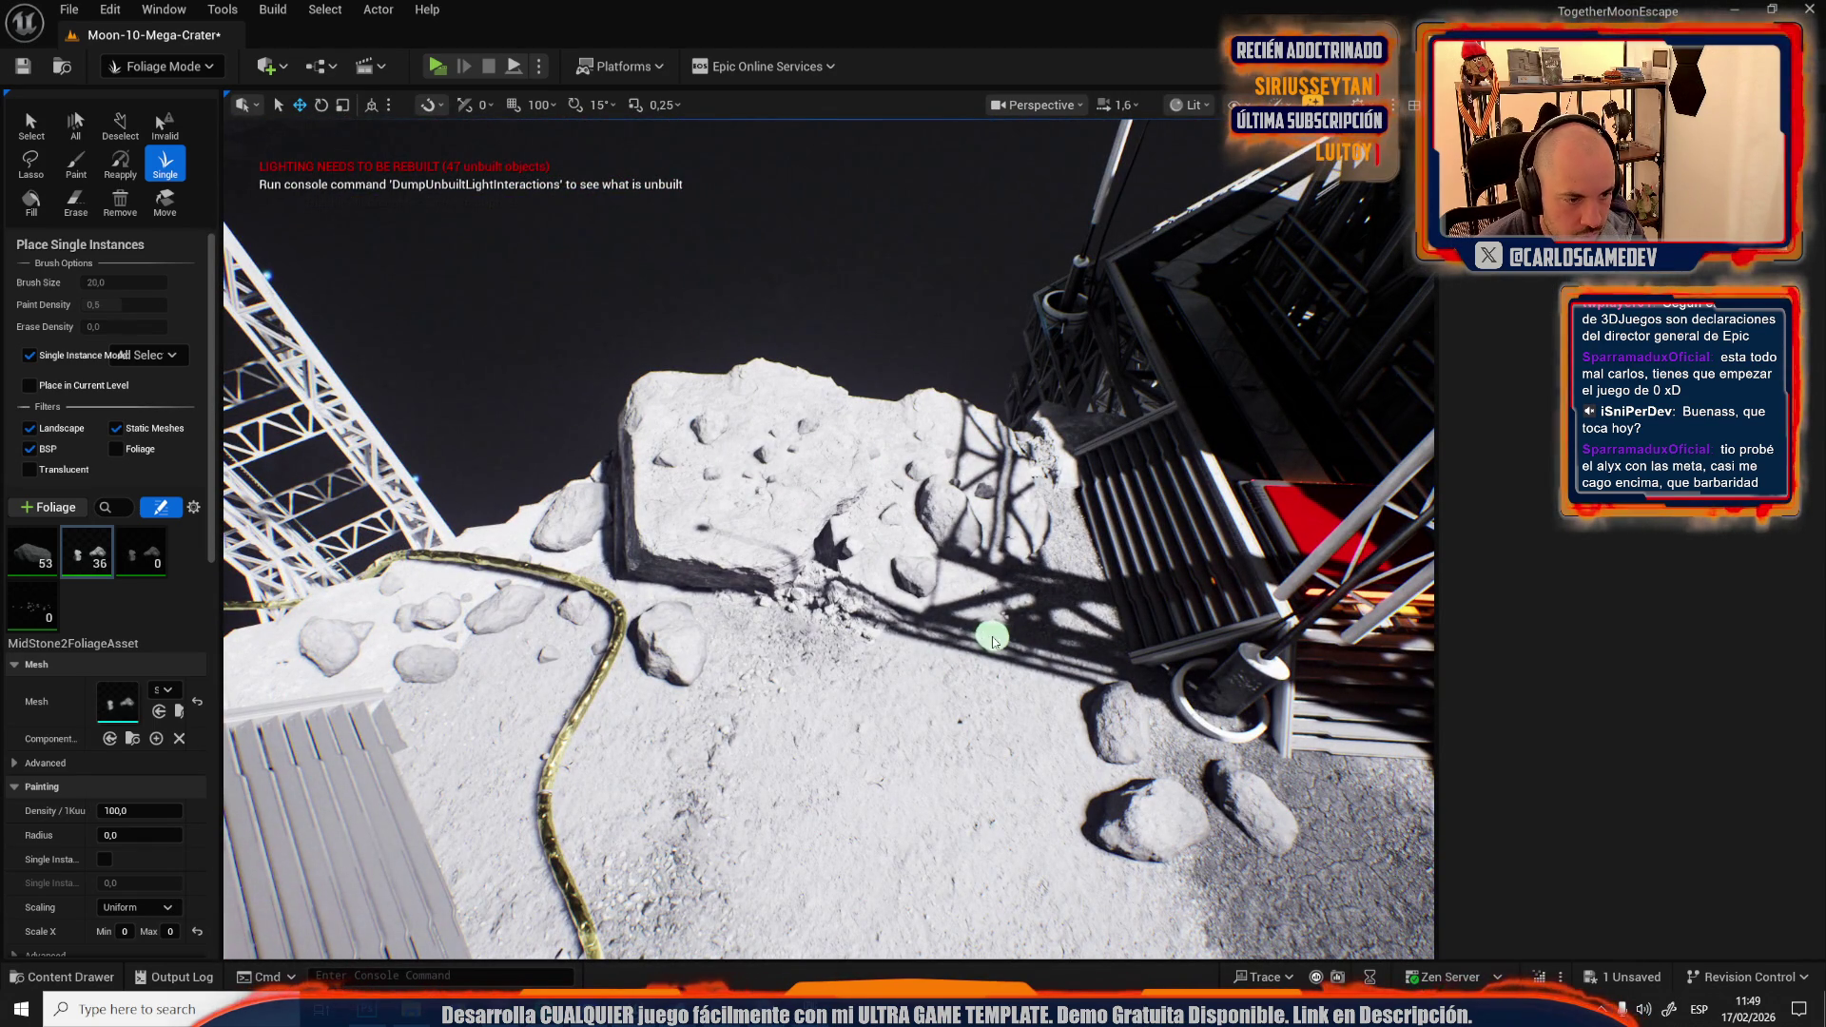
key("ctrl+z")
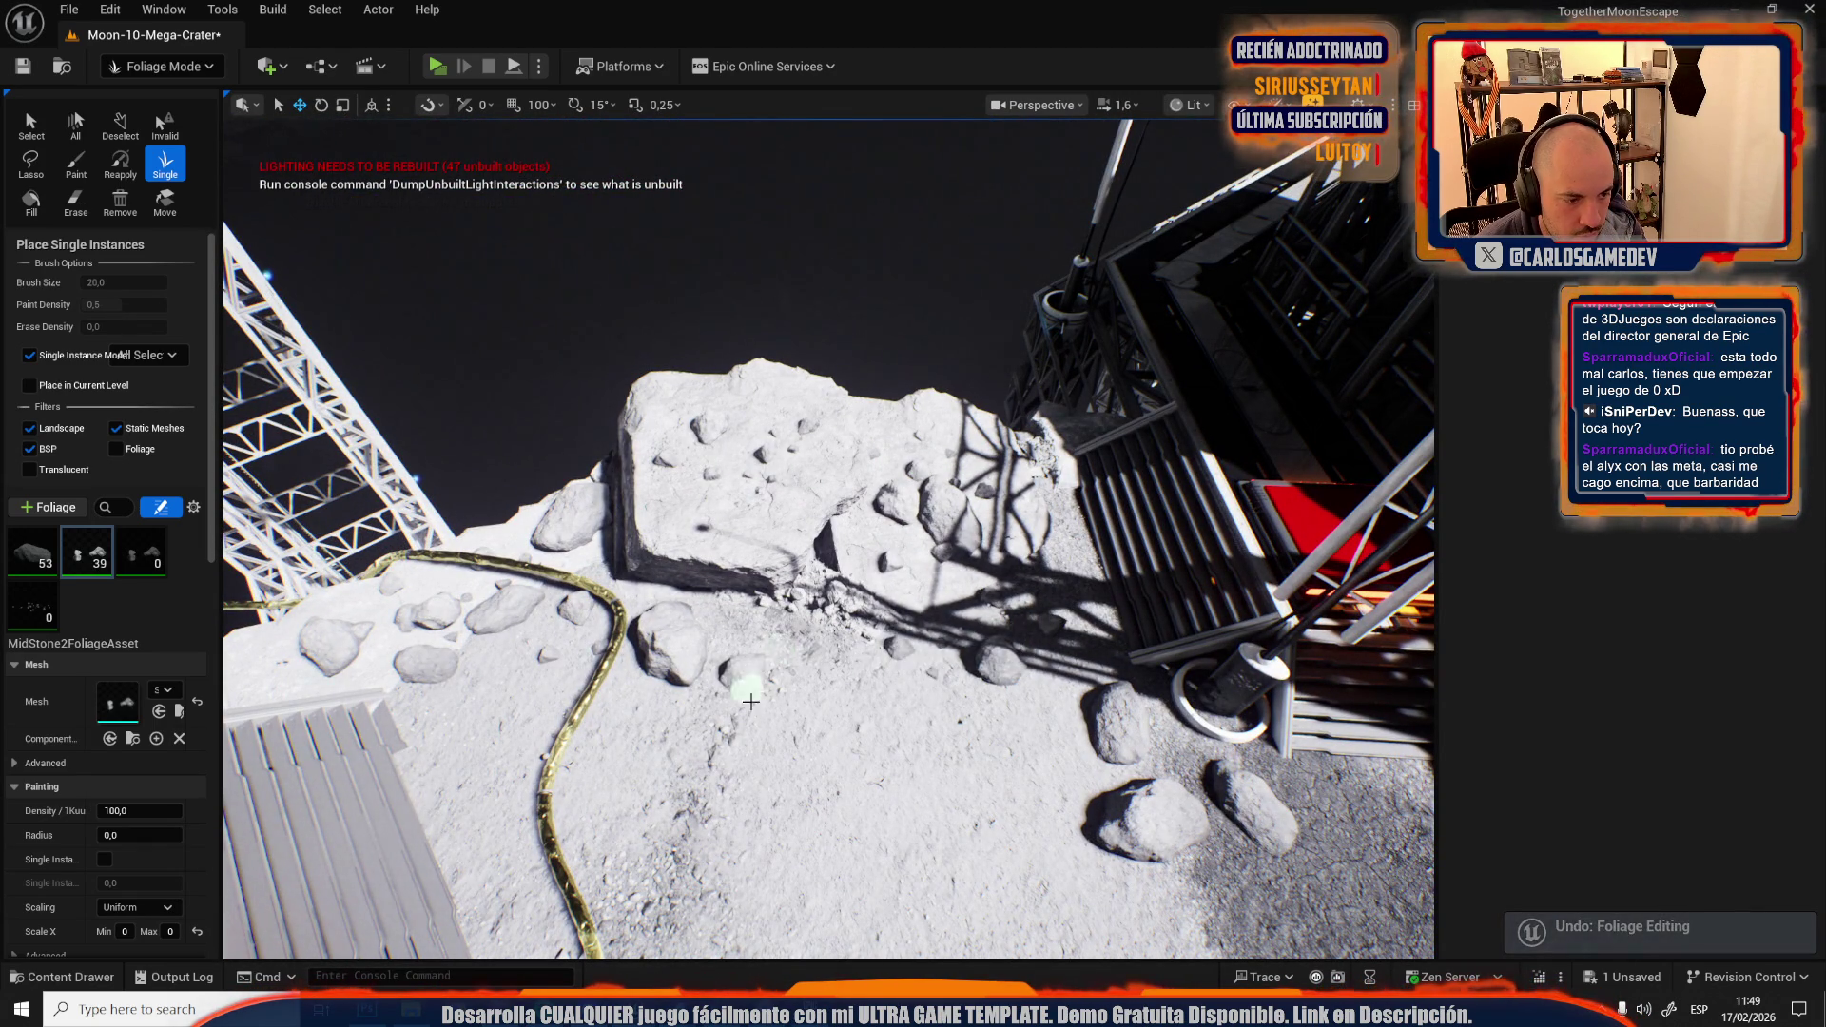
left_click_drag(751, 702, 827, 654)
Place more MidStone2 rocks near the platform and on the canyon slope, reaching 62 instances.
left_click(951, 841)
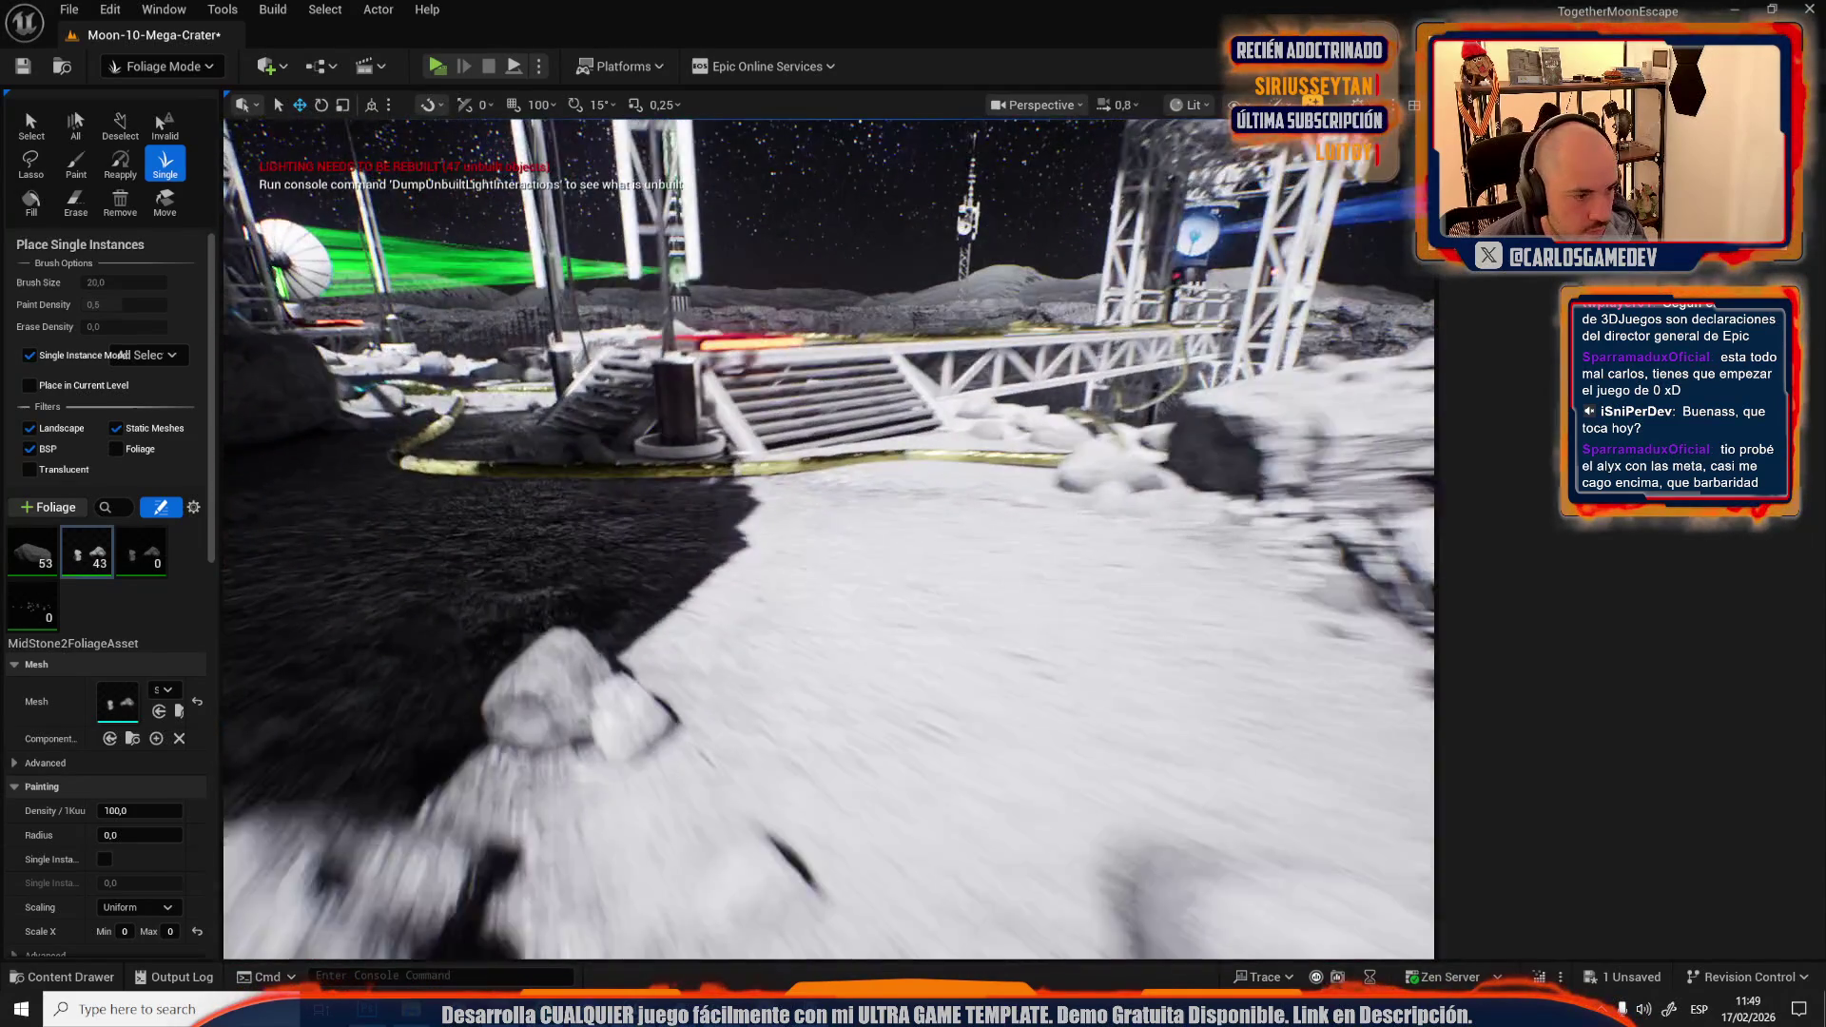
mouse_move(804, 619)
left_mouse_down()
mouse_move(704, 618)
mouse_move(804, 618)
left_mouse_up()
mouse_move(937, 540)
left_mouse_down()
mouse_move(1009, 542)
mouse_move(894, 542)
mouse_move(828, 504)
left_mouse_up()
scroll(837, 514, "up", 1)
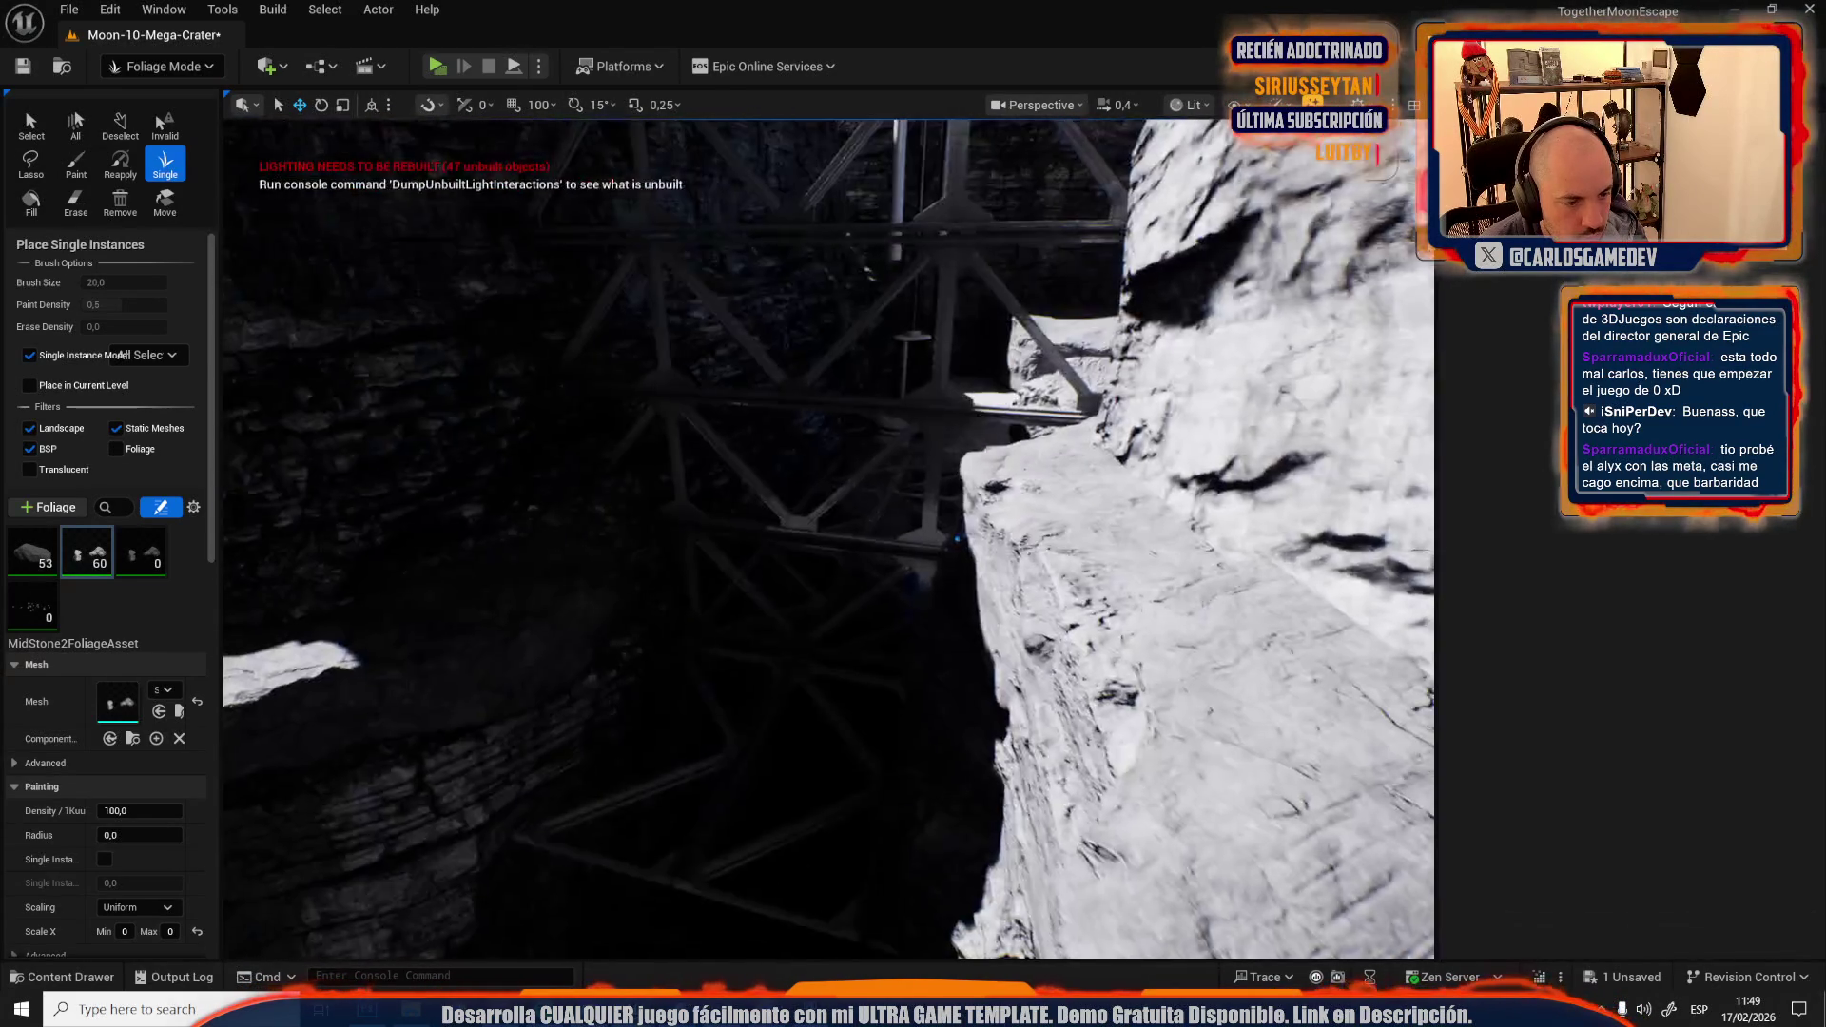
scroll(838, 552, "up", 3)
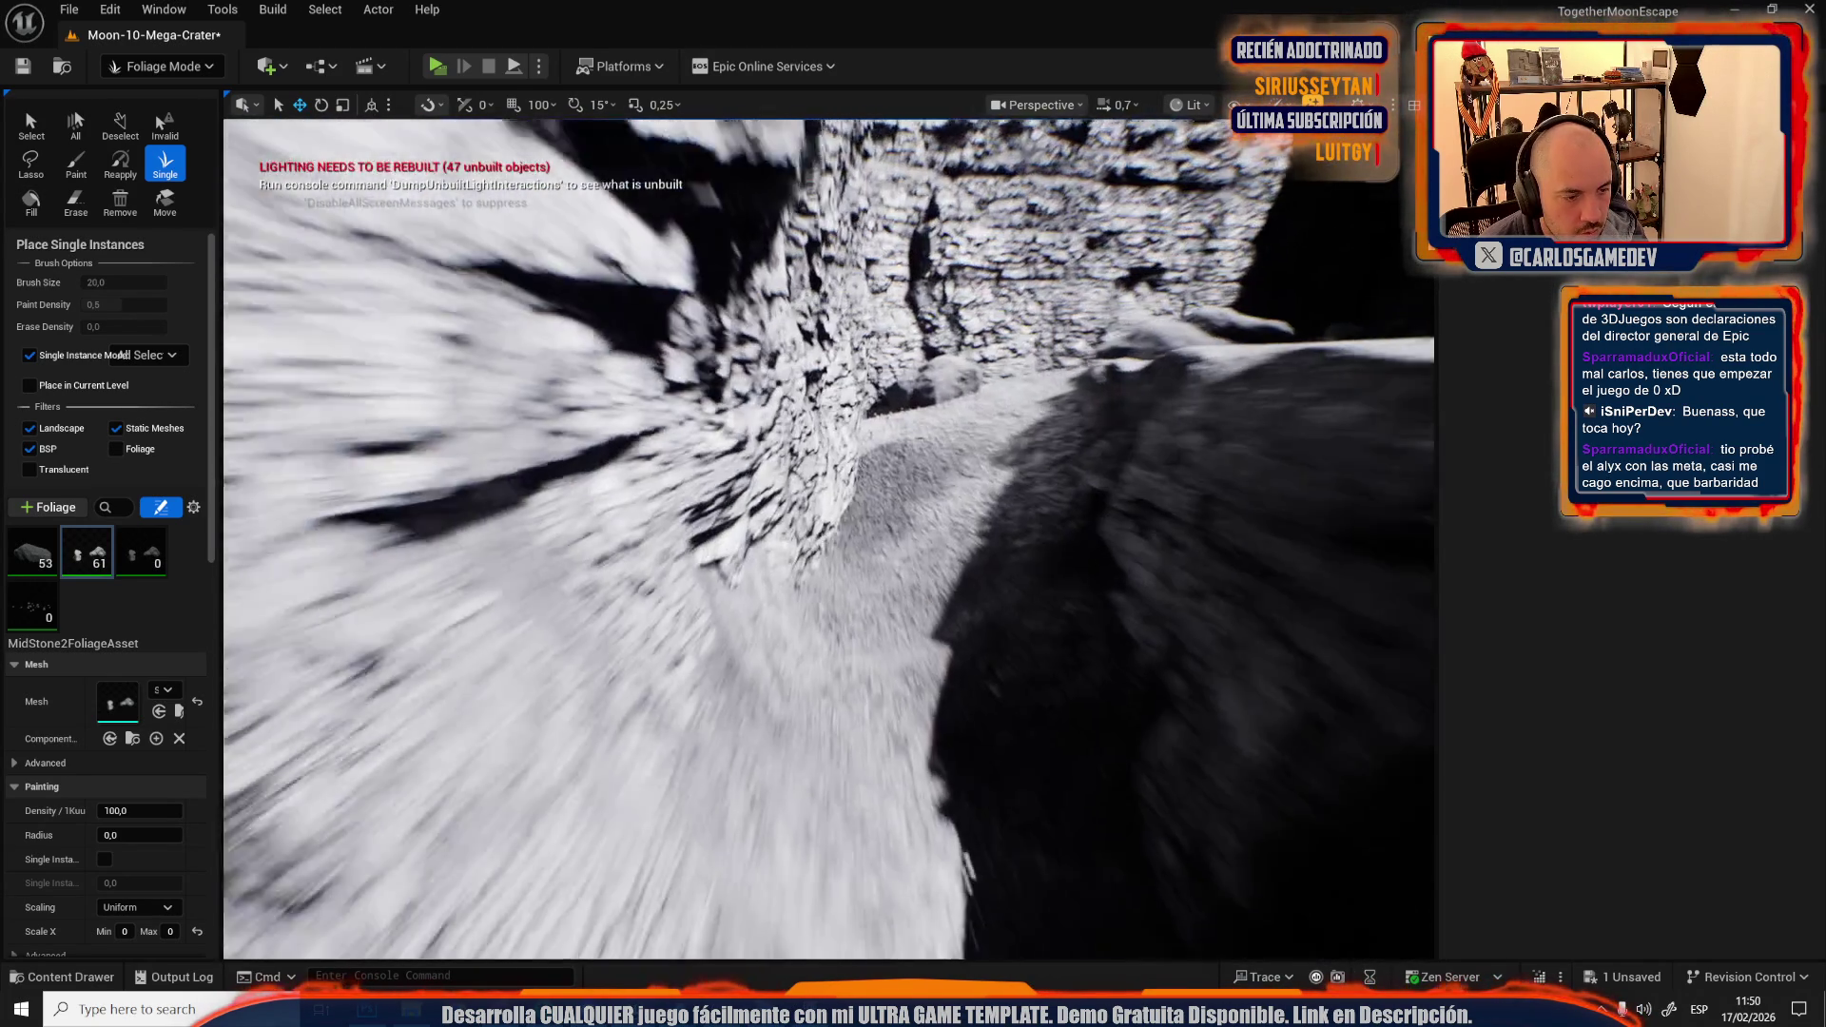
left_click(869, 572)
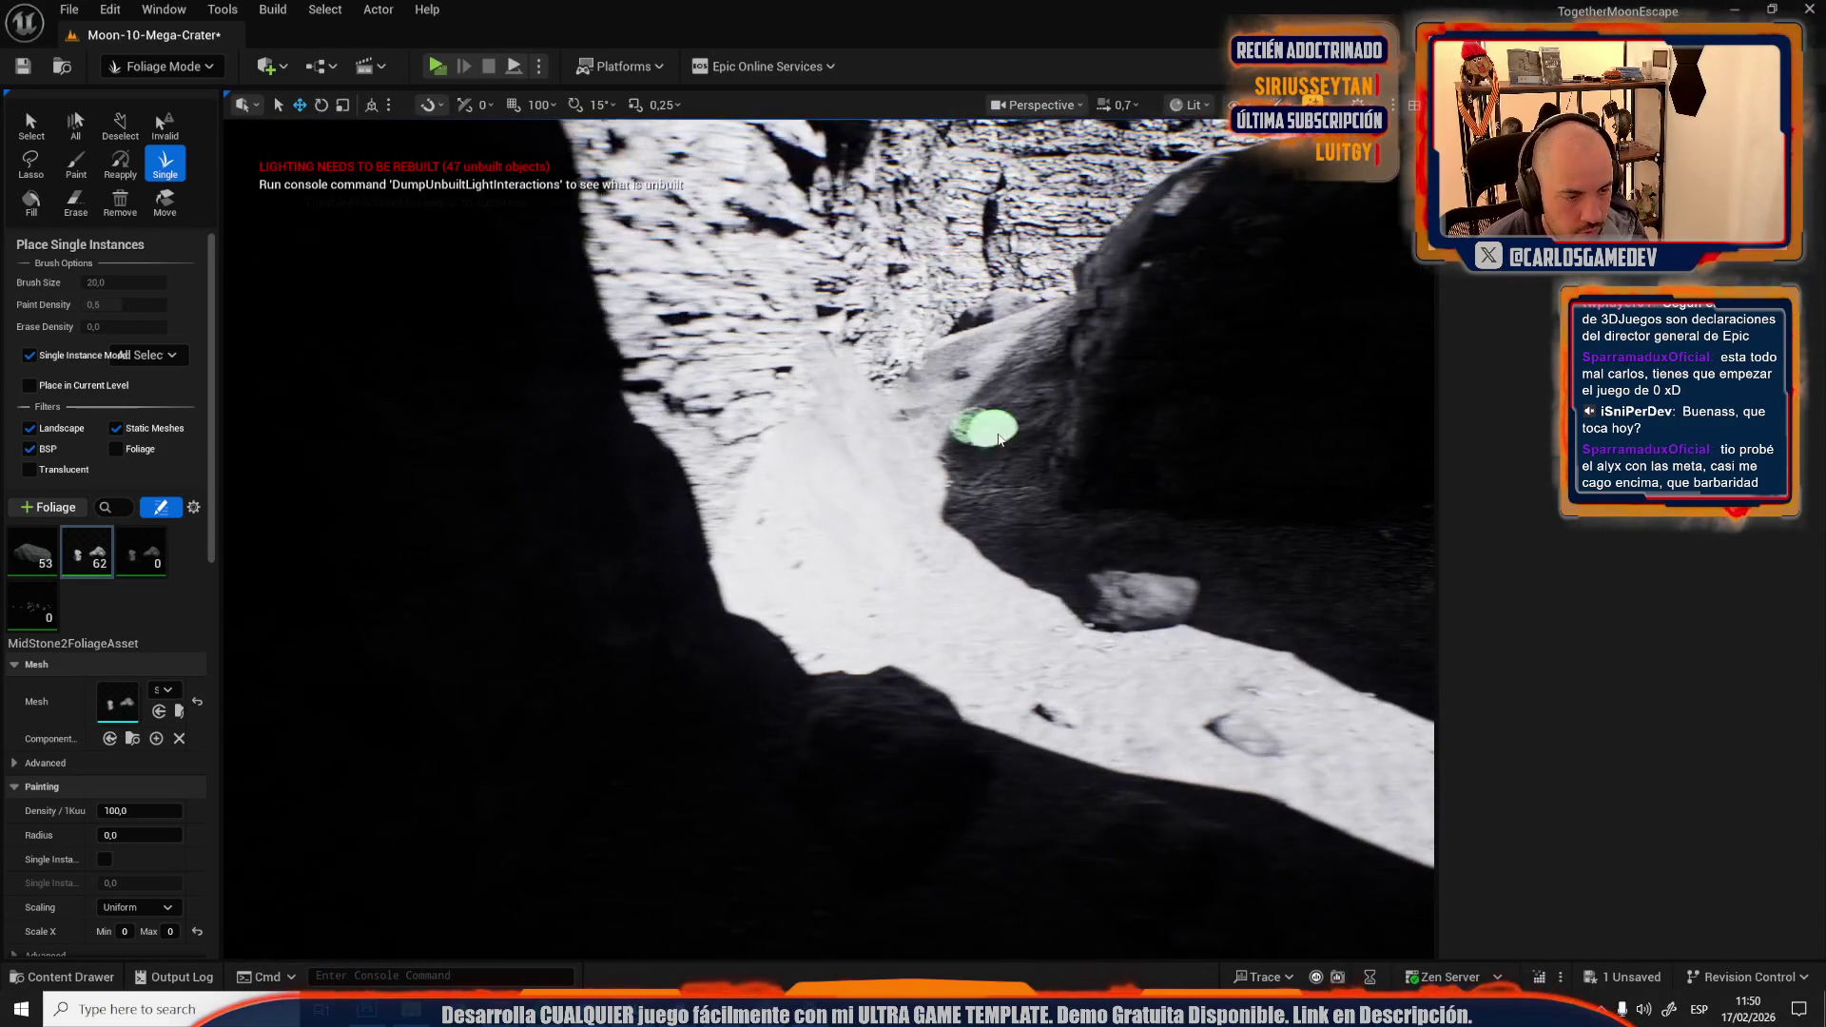
Switch to Landscape Flatten sculpting and set the brush size to 64, then 128.
left_click(169, 68)
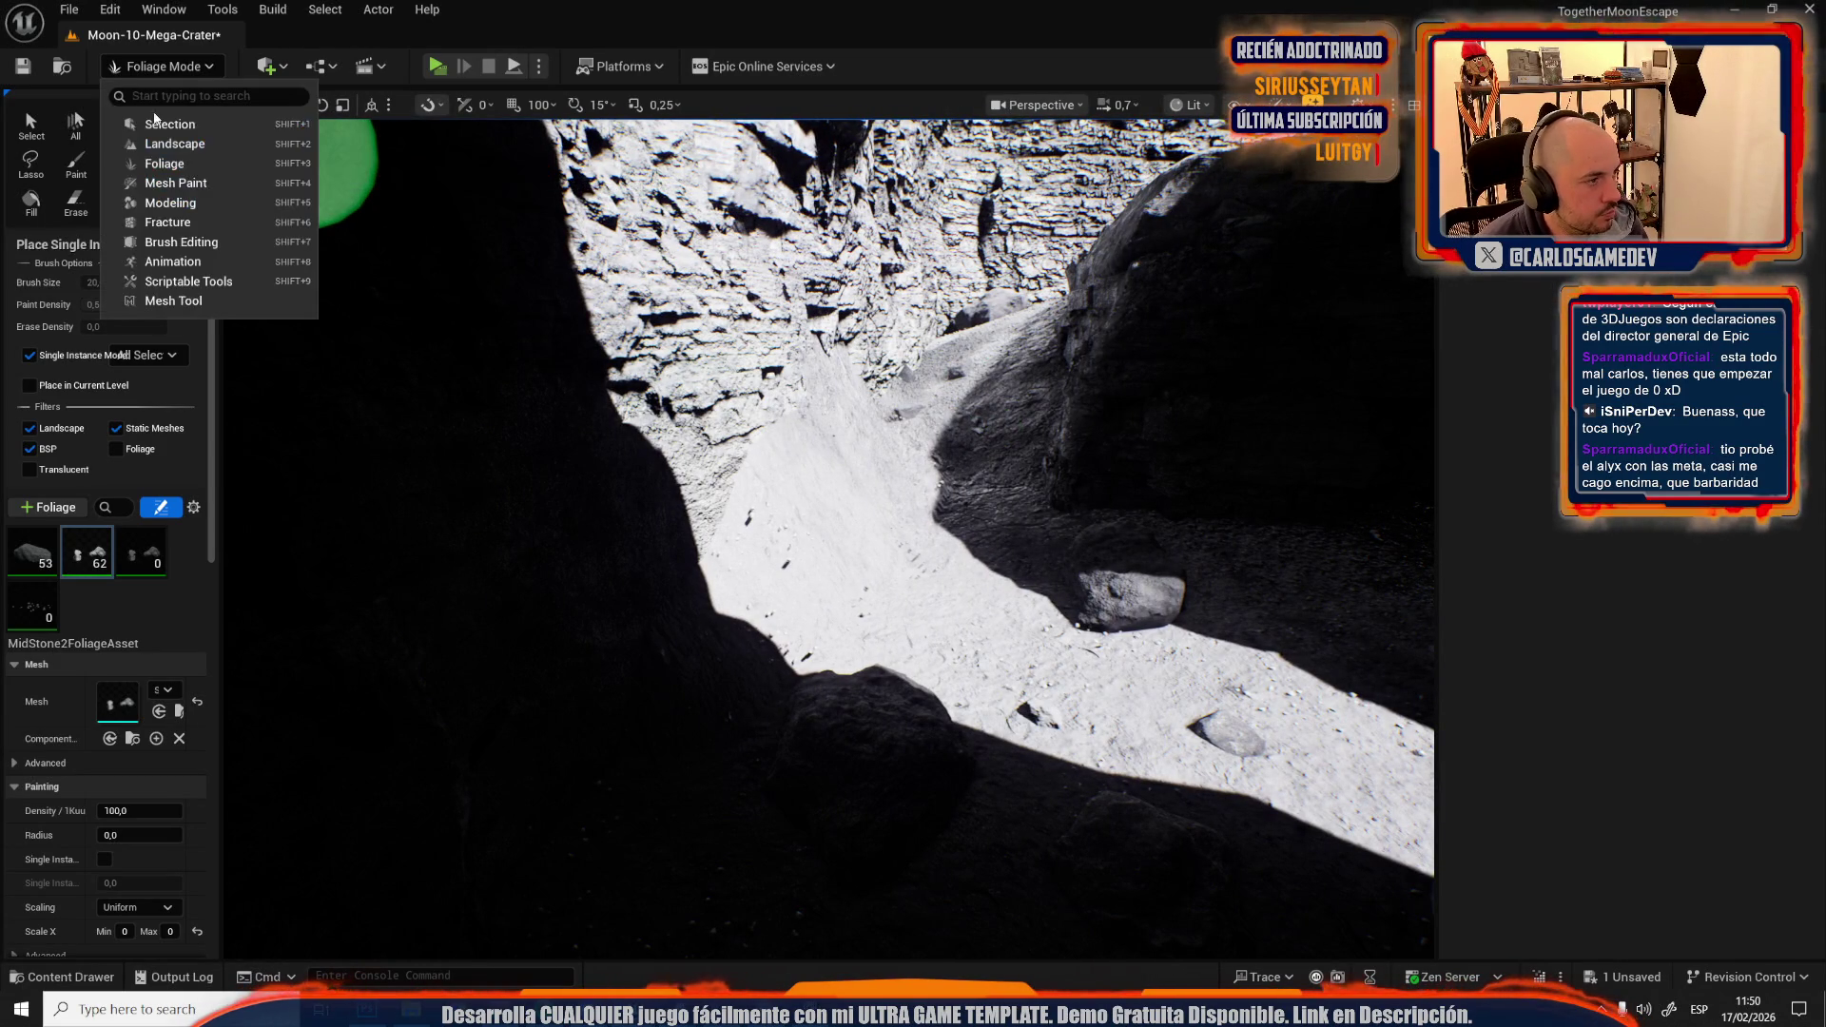
left_click(177, 142)
key("shift+2")
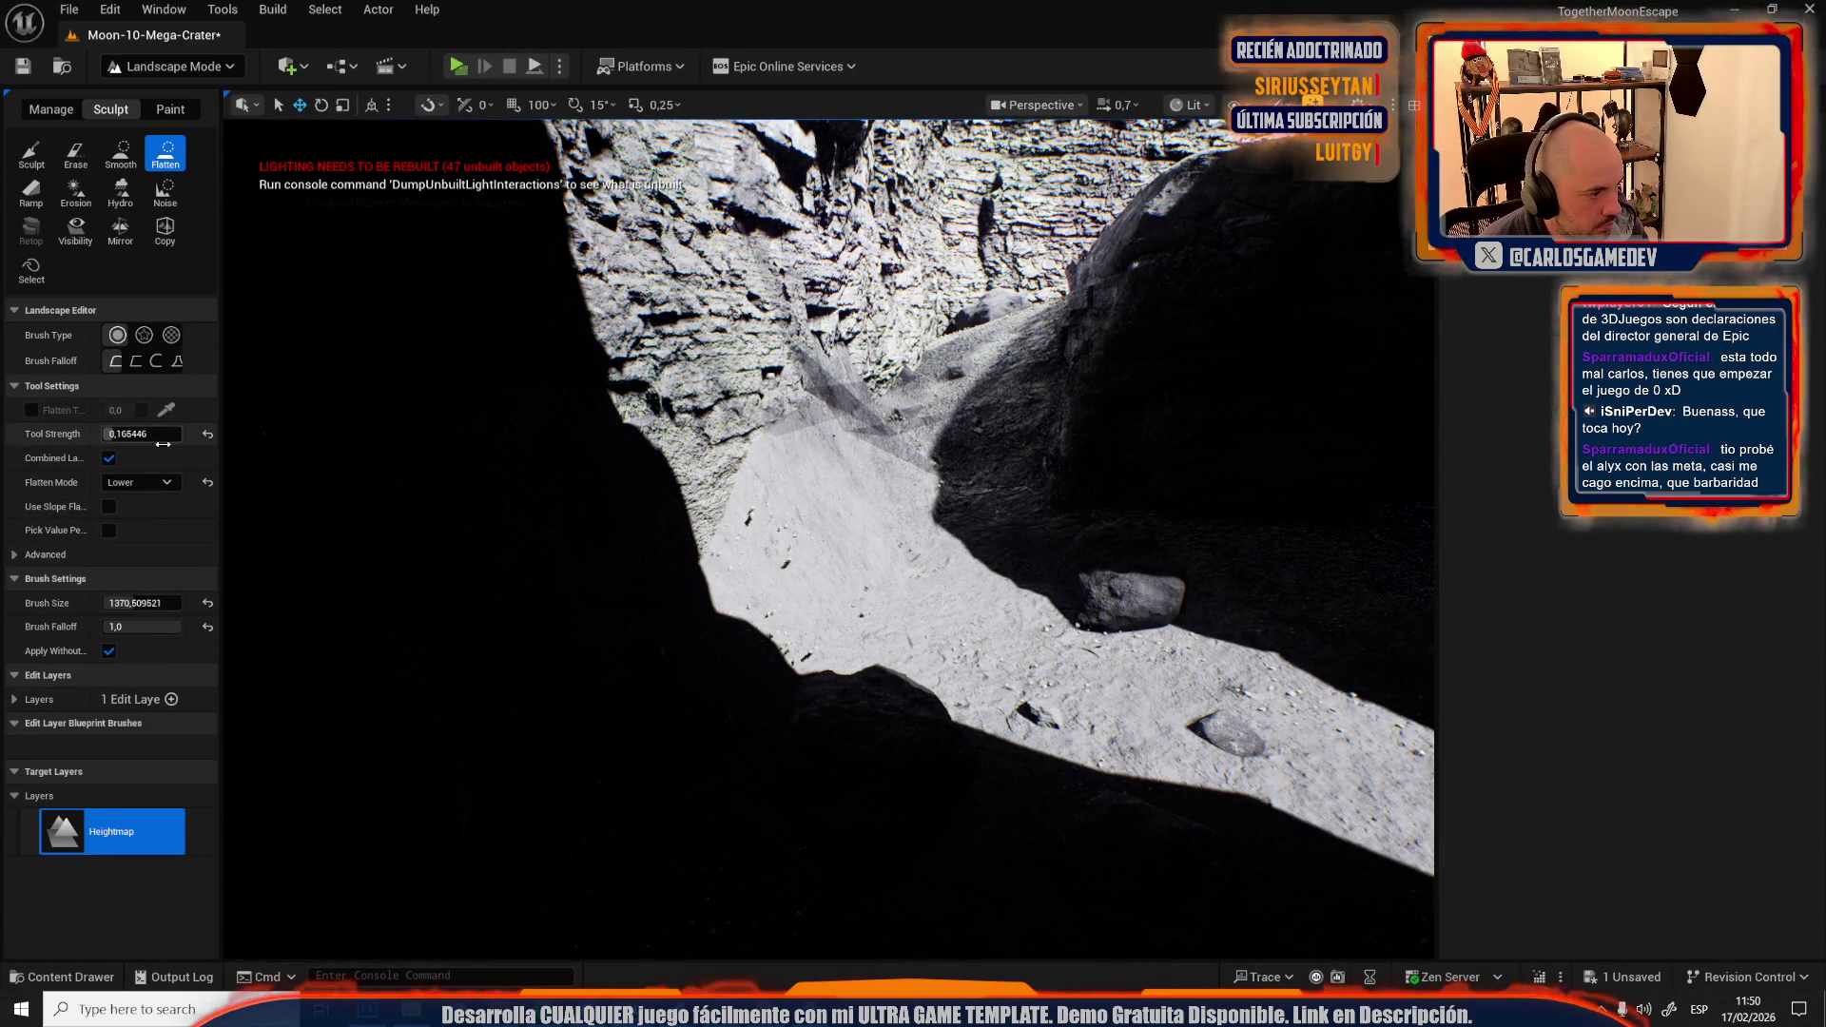
left_click(133, 603)
left_click_drag(133, 603, 118, 603)
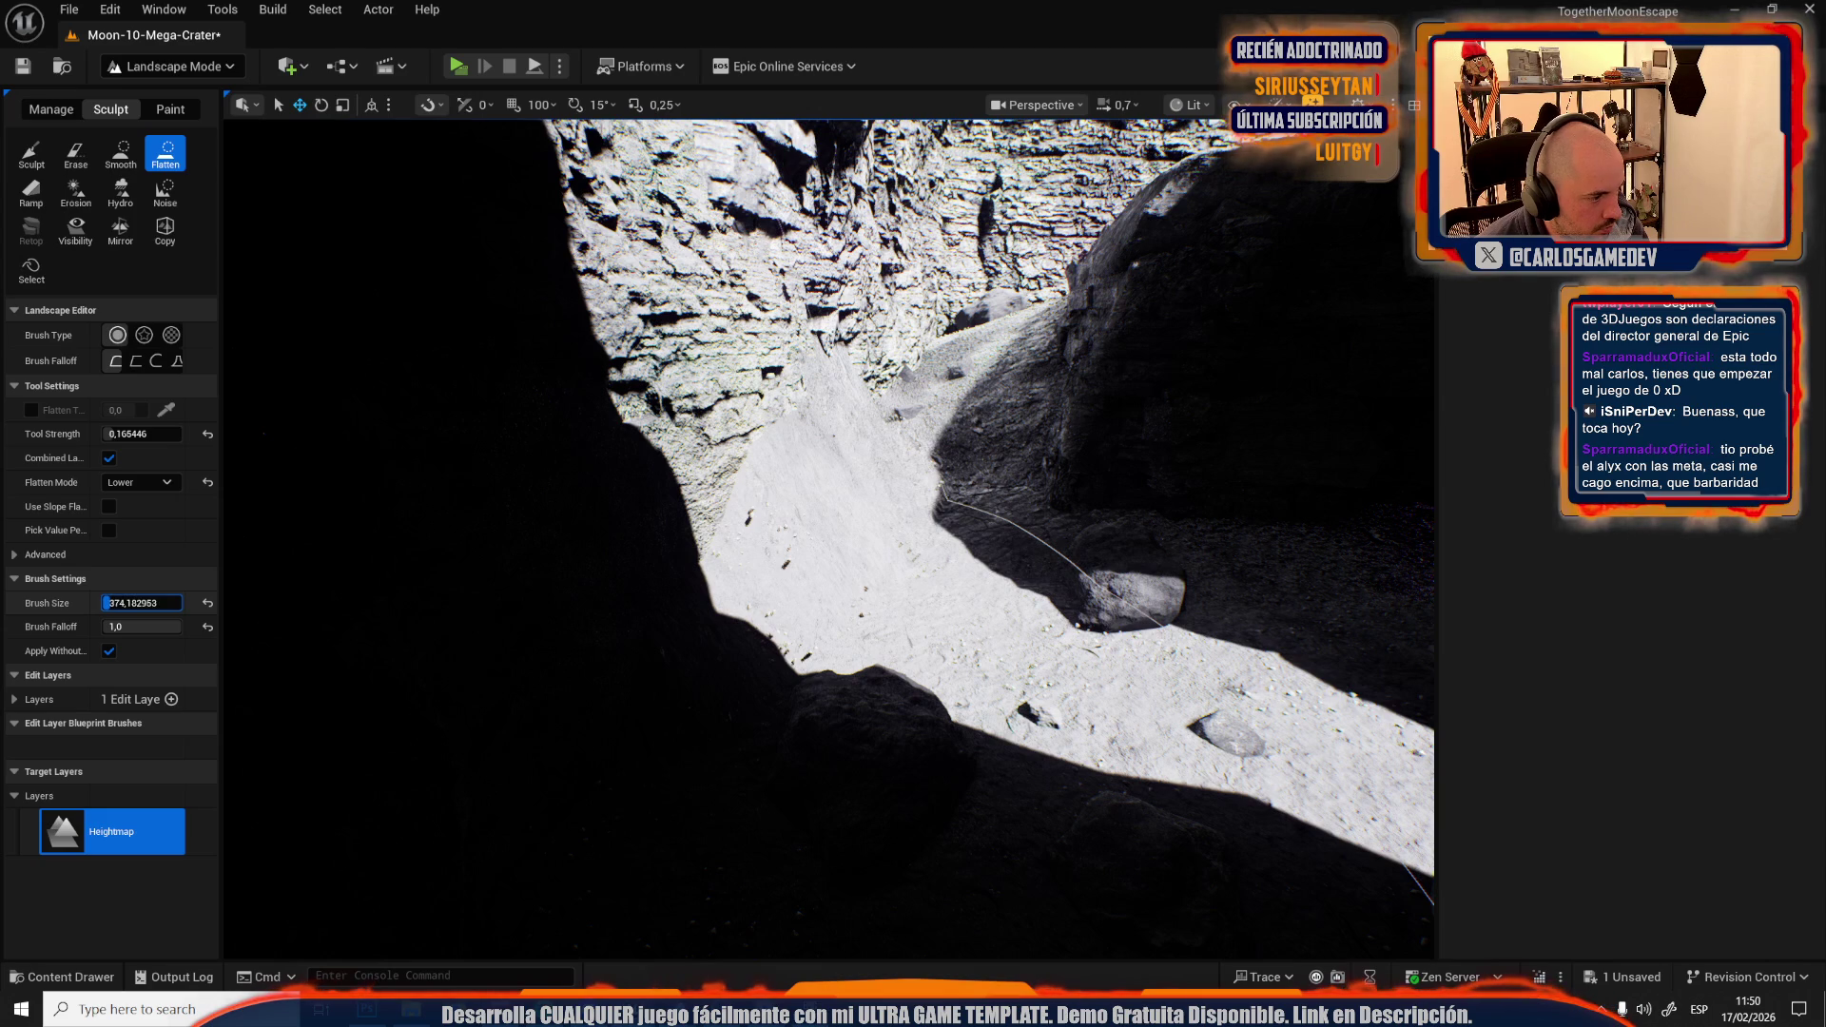
type("64")
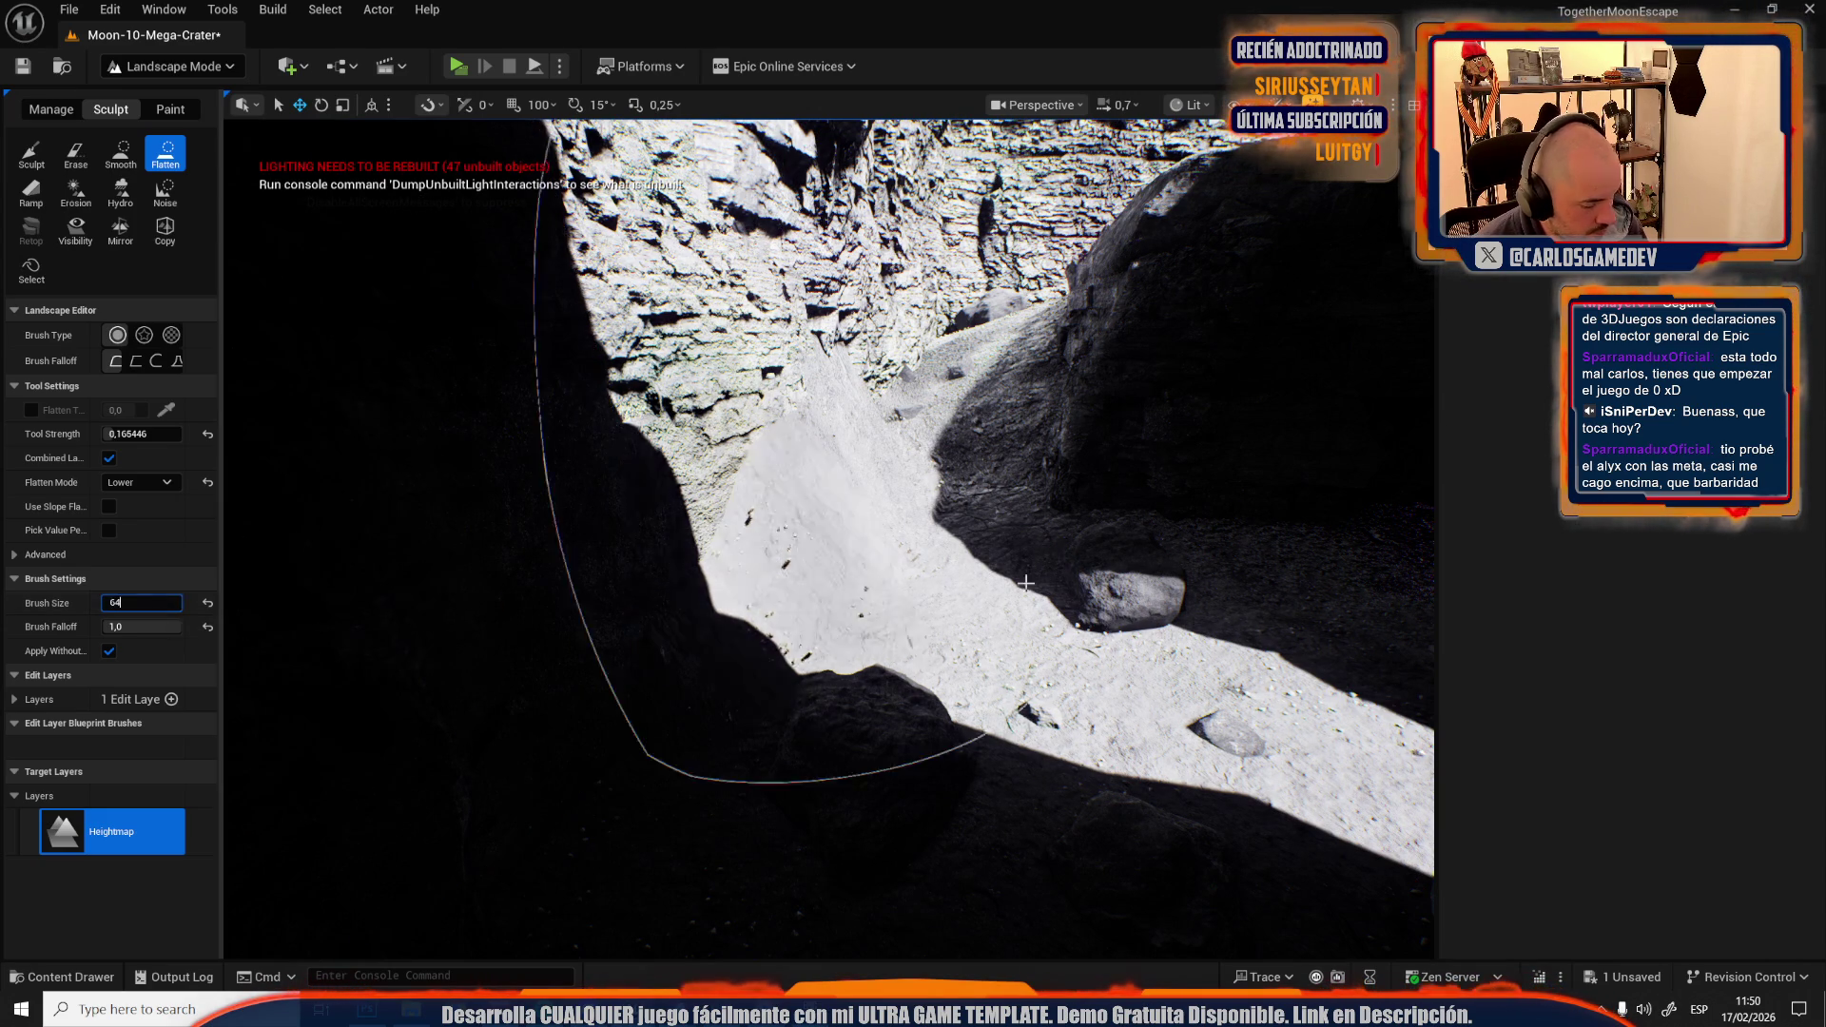
key("Return")
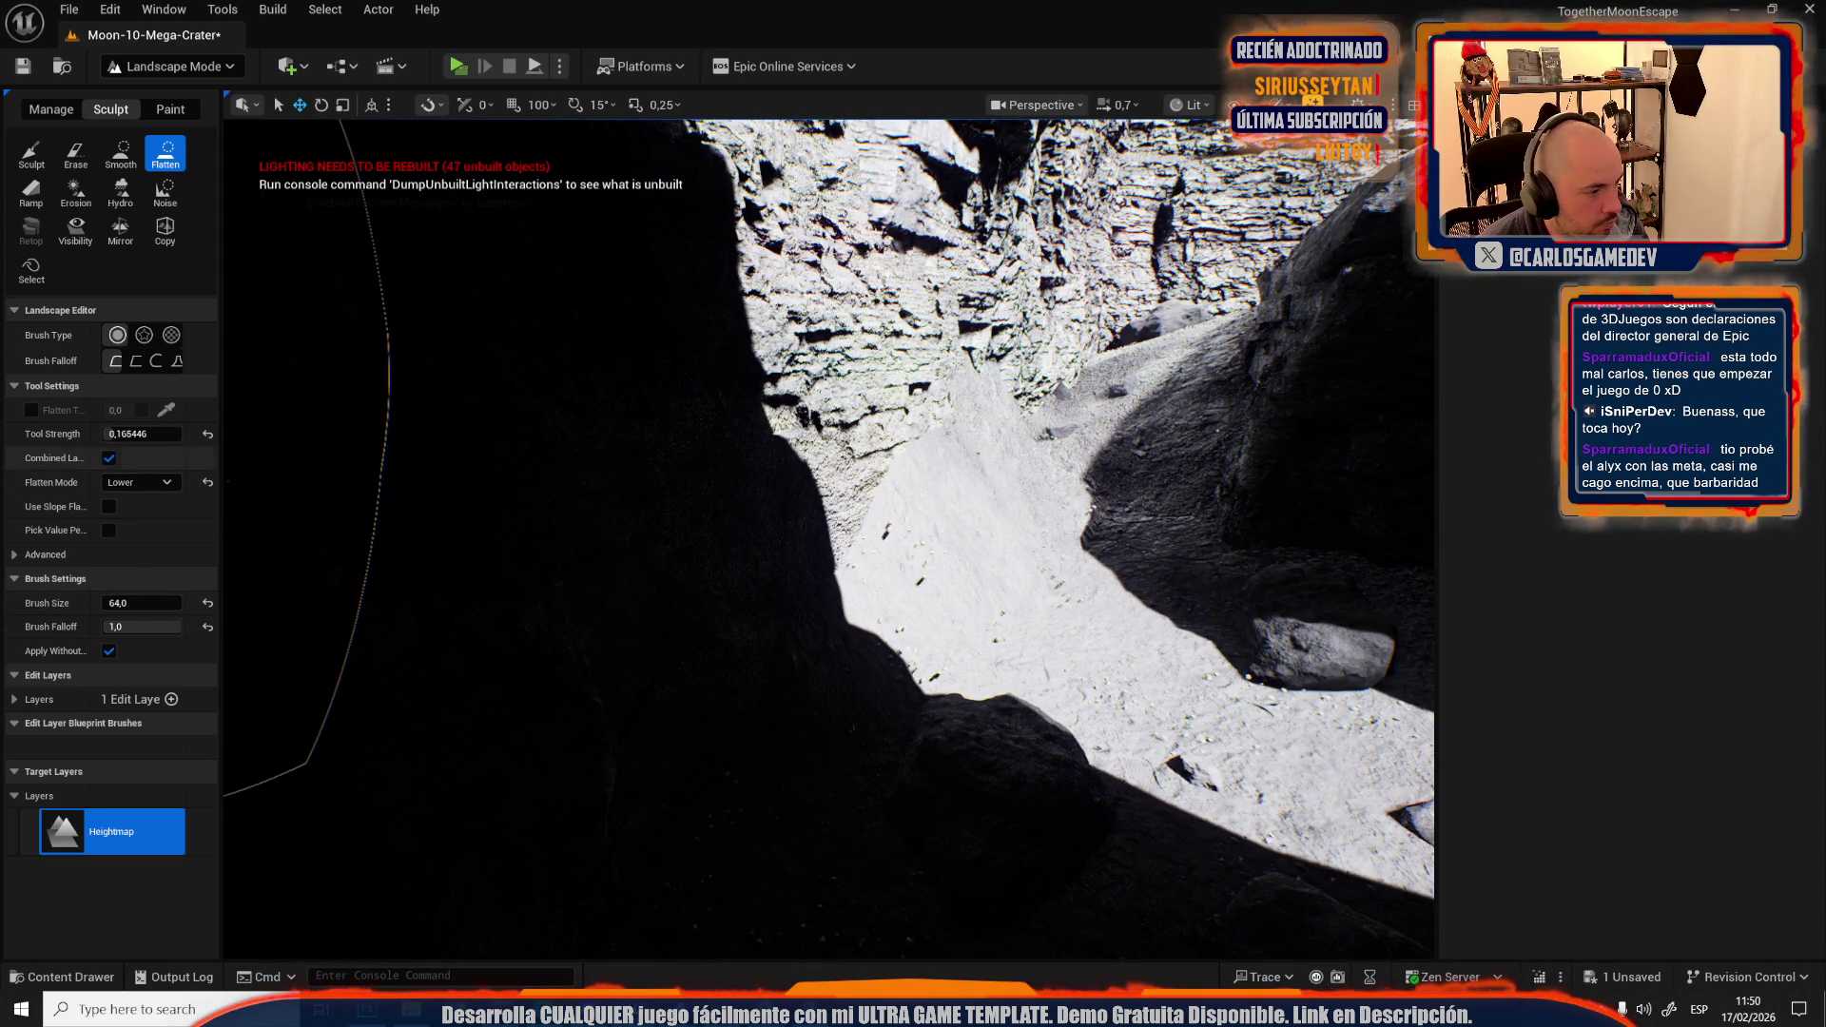
left_click(143, 603)
type("128")
key("Return")
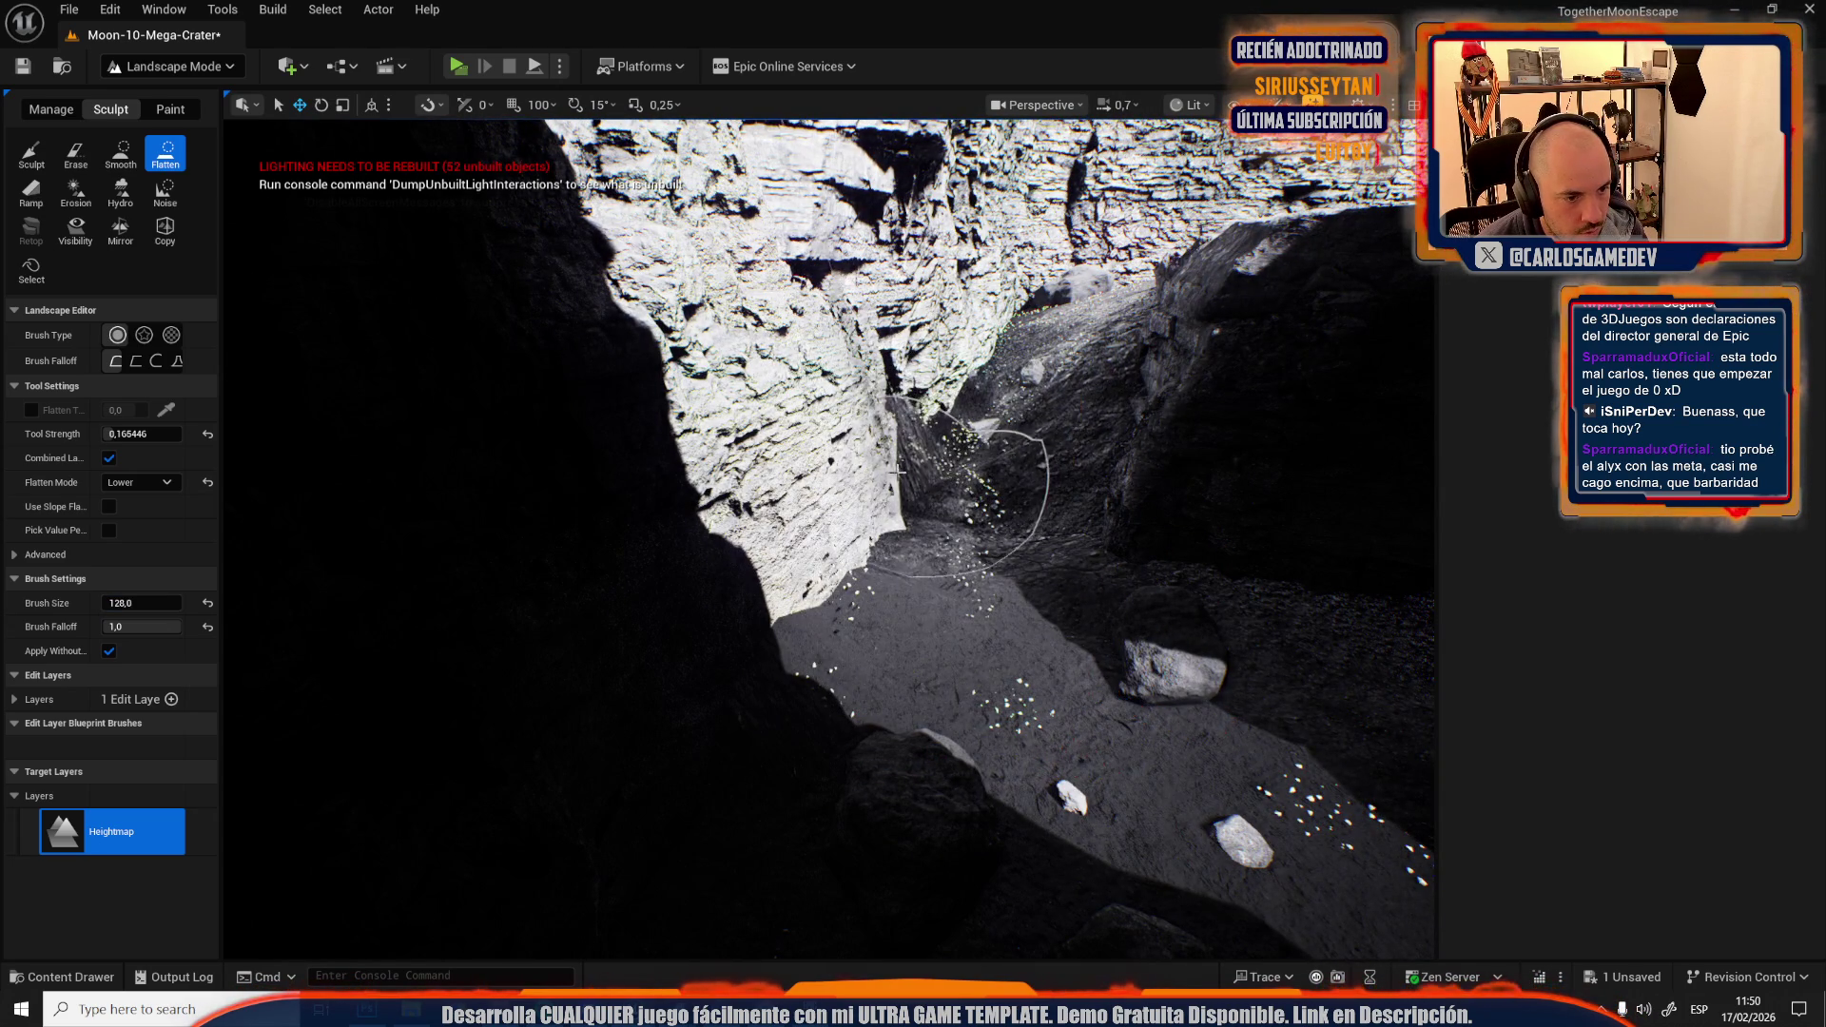
Flatten the canyon floor toward the cave in Unlit view, then pick the Smooth tool.
key("w")
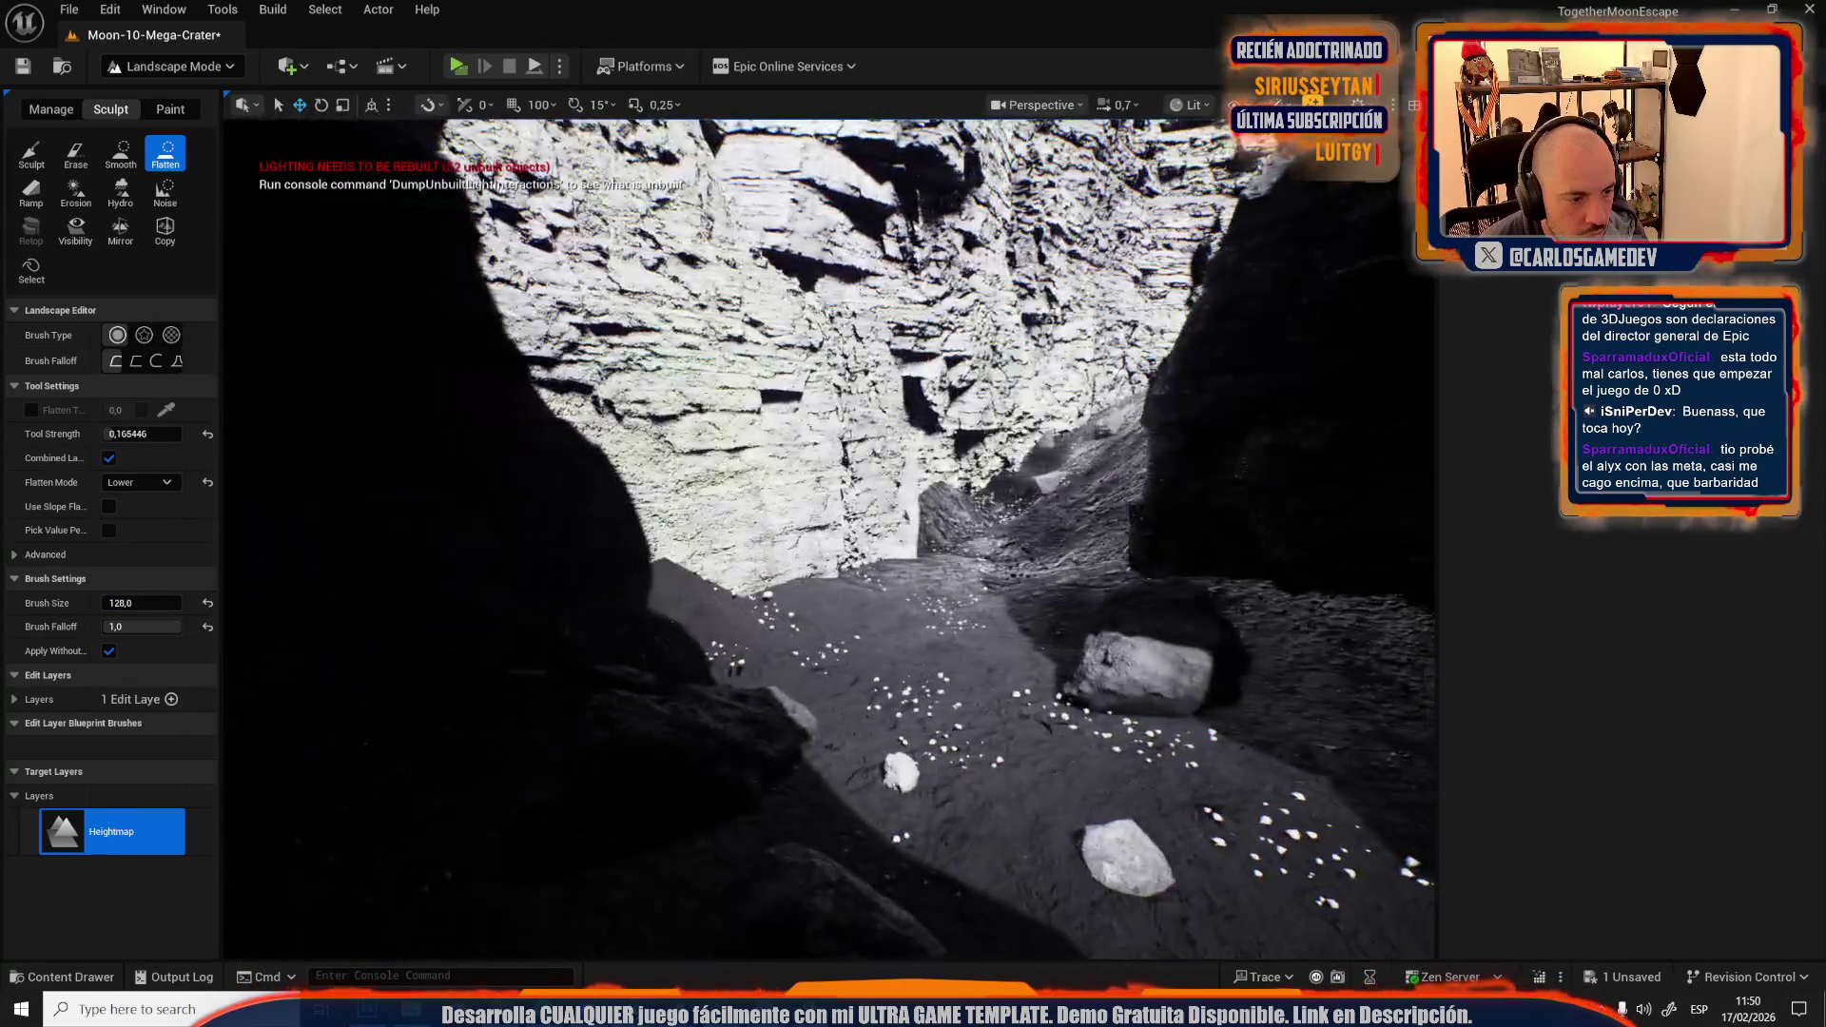
key("alt+3")
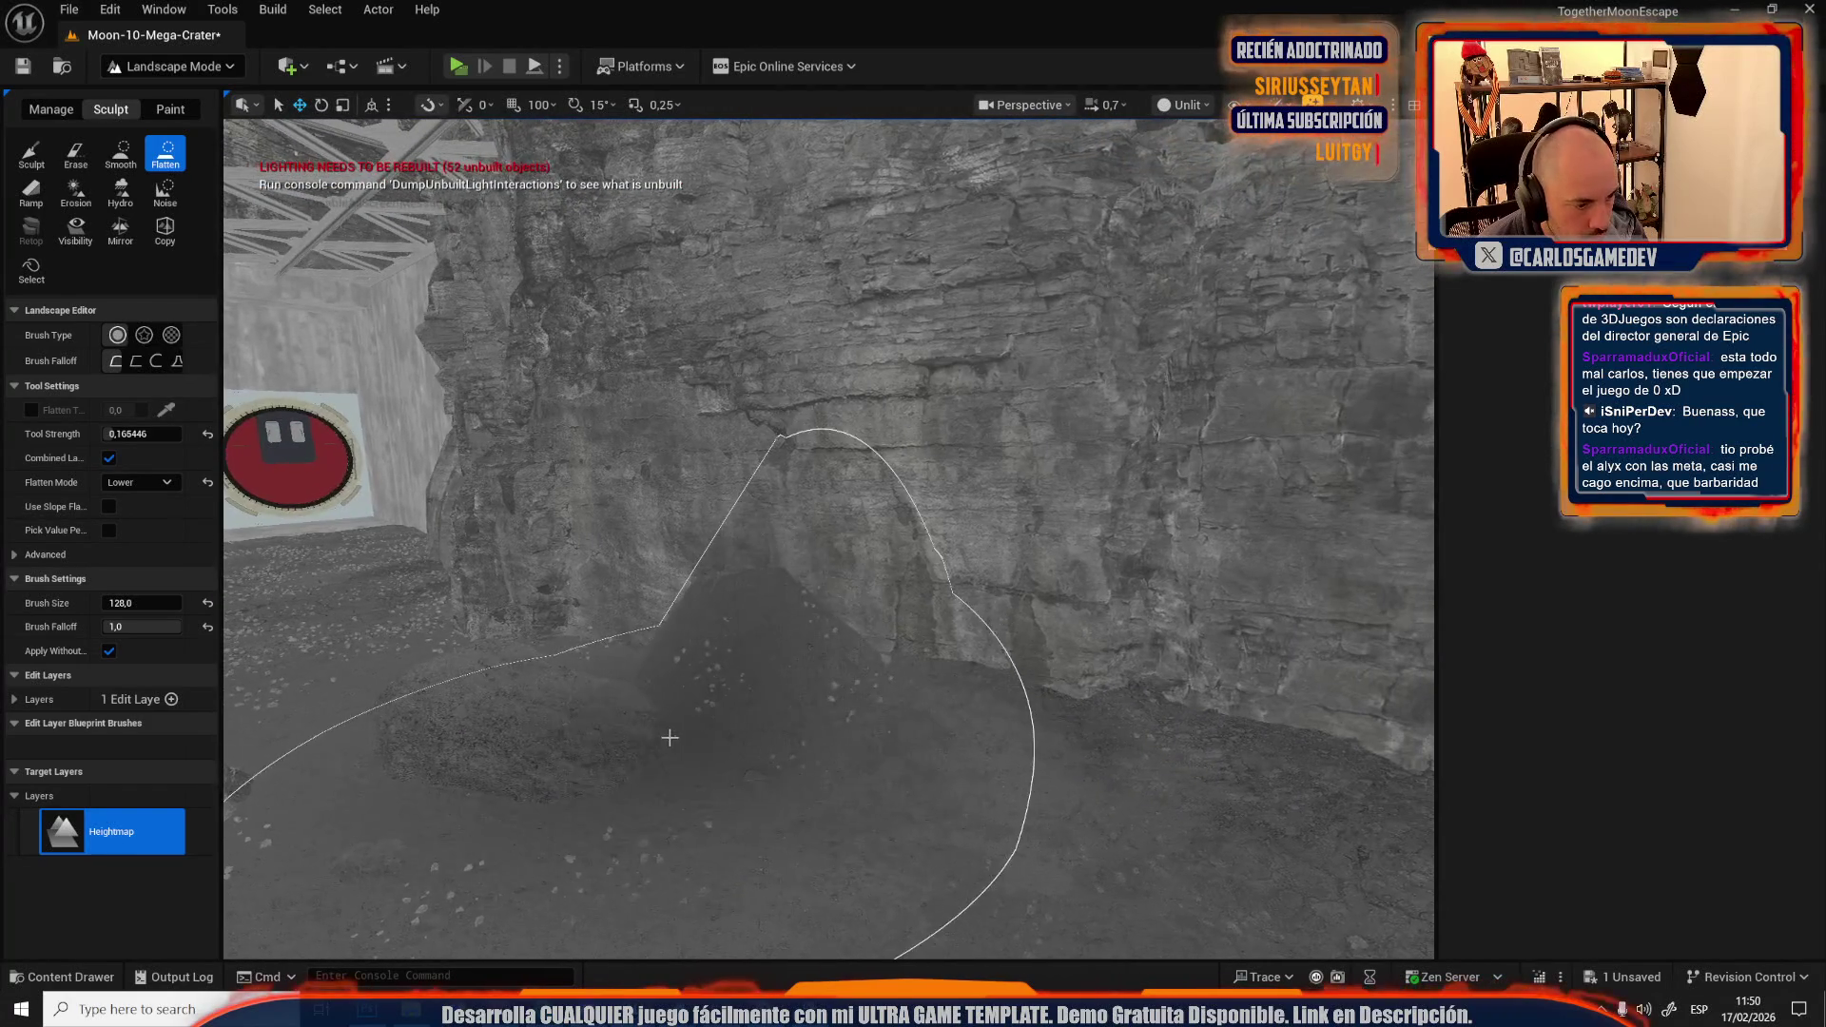
key("s")
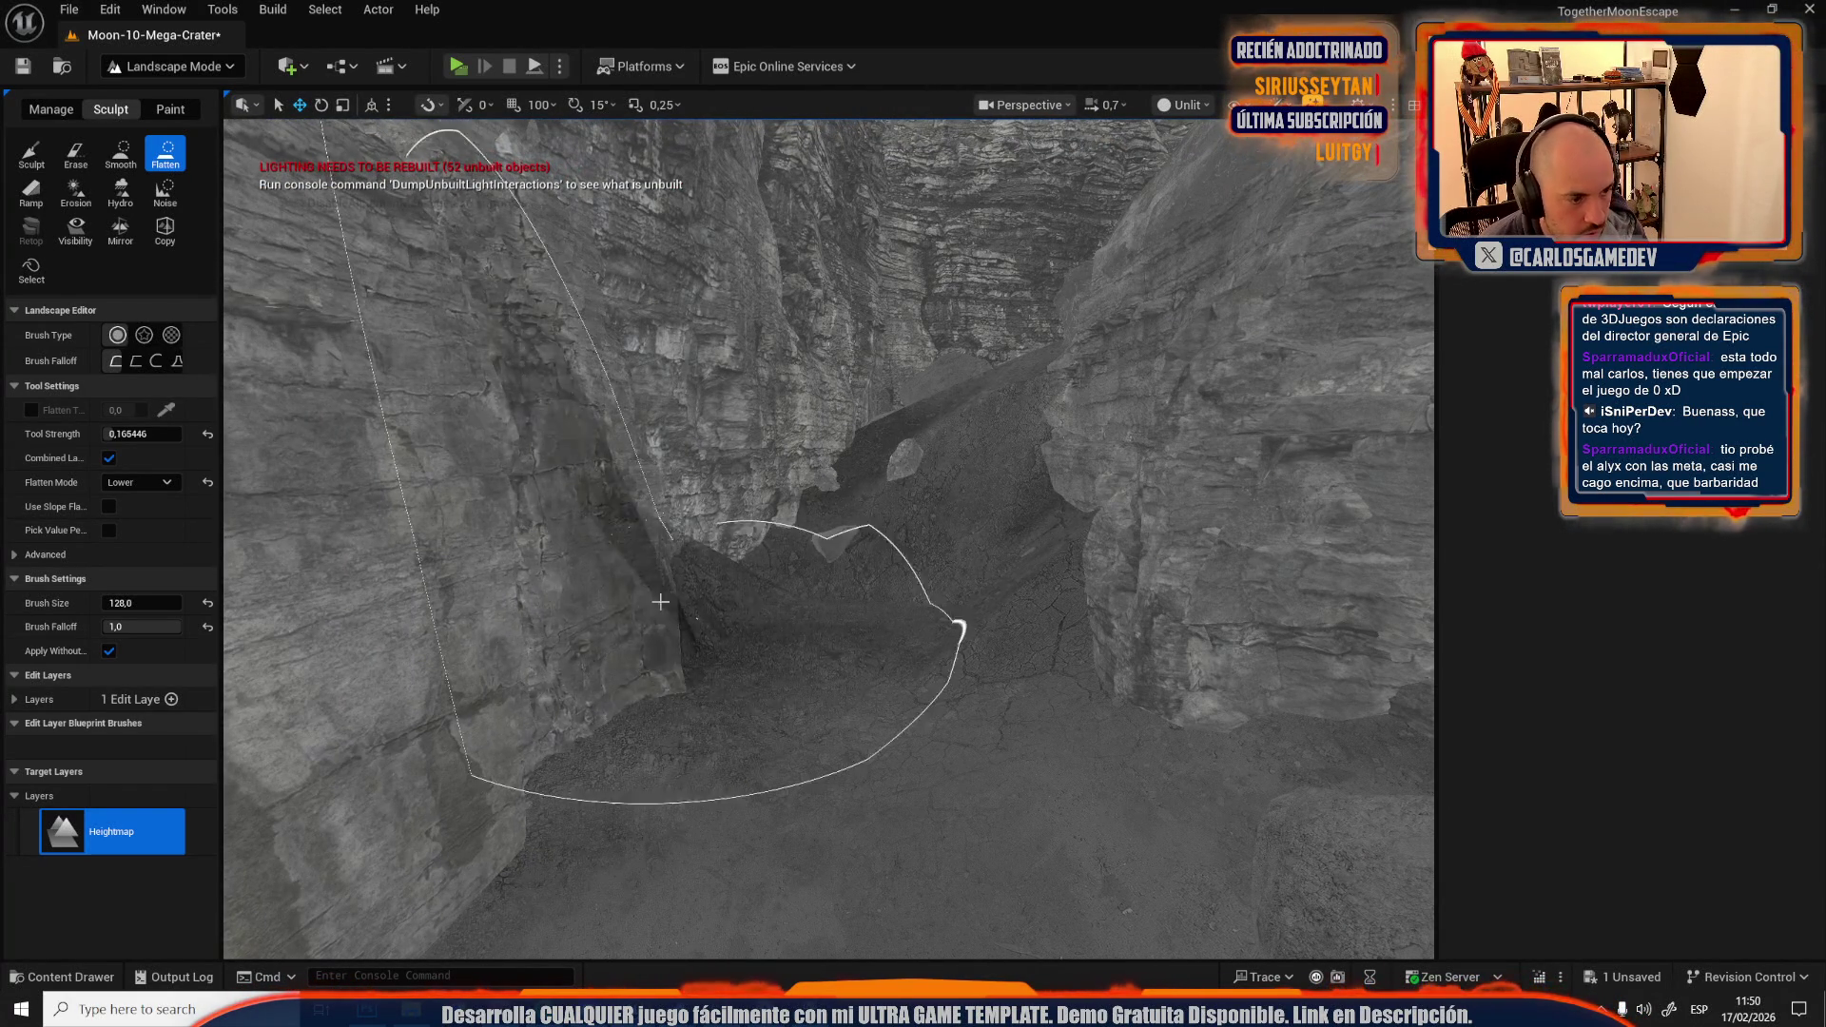
left_click(120, 153)
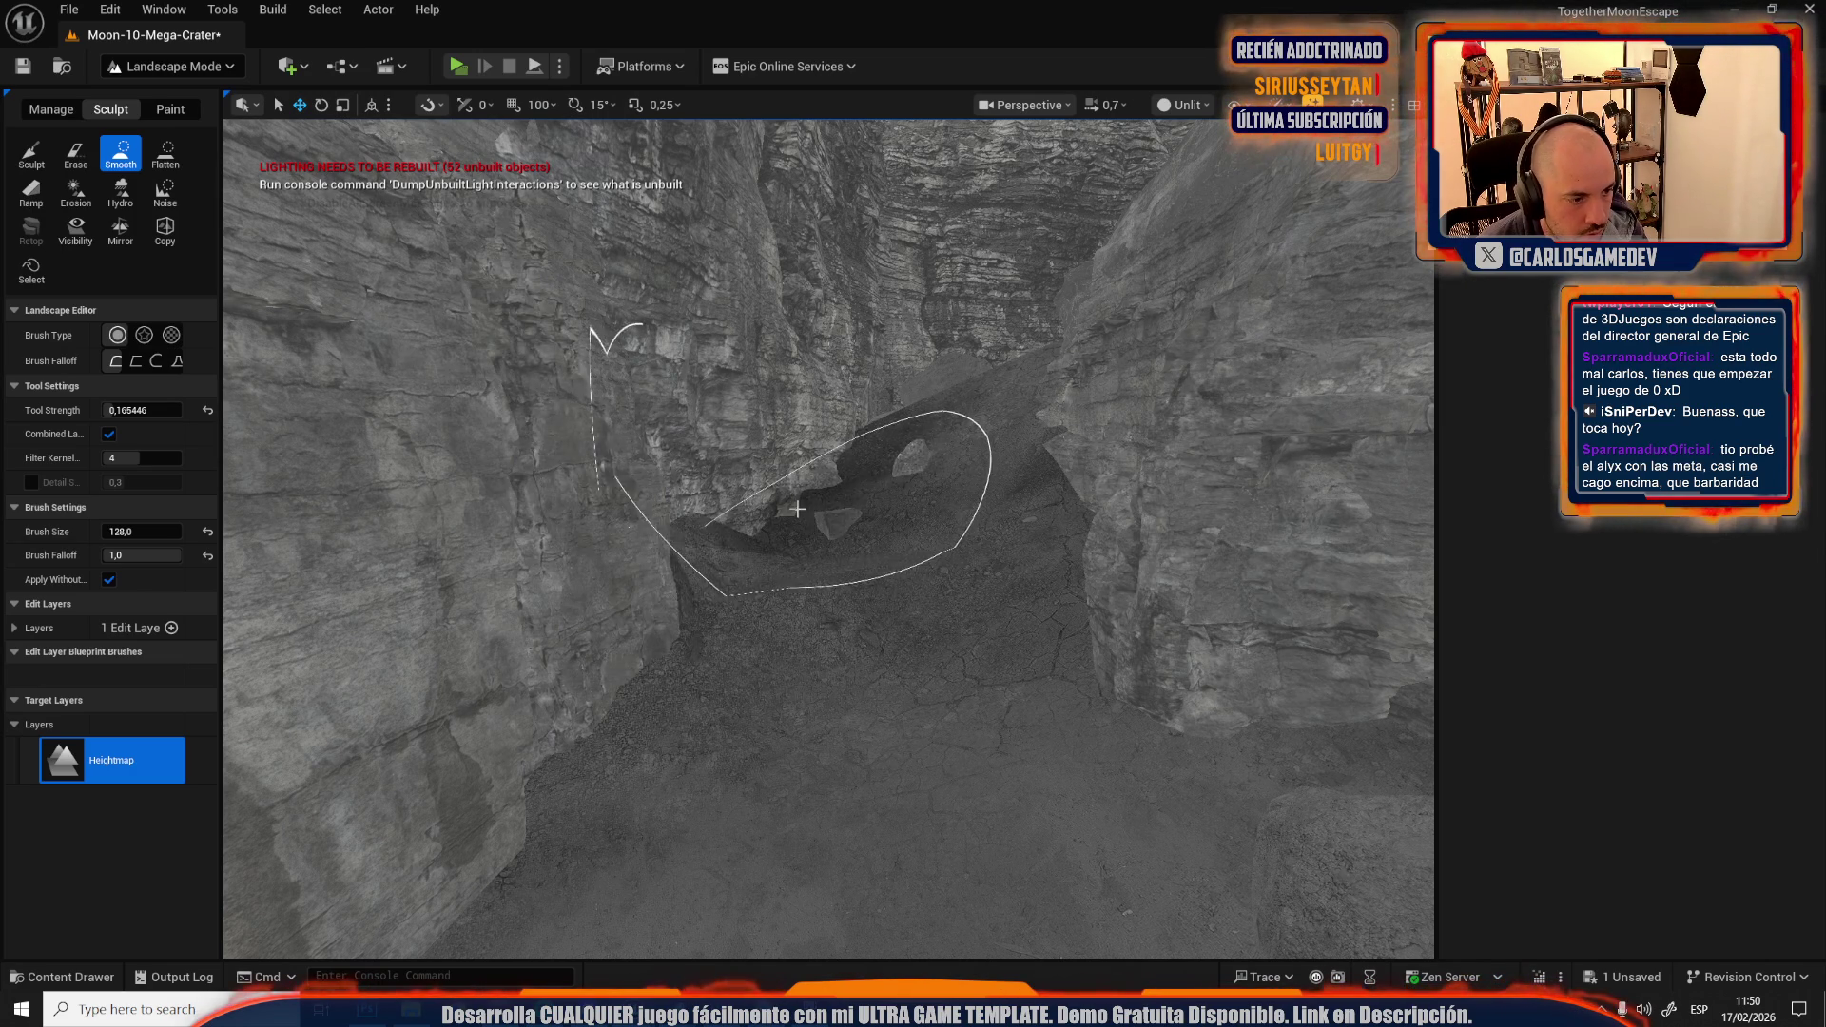
Smooth the cave-entrance mound with a 256 brush and return the viewport to Lit.
scroll(881, 532, "up", 3)
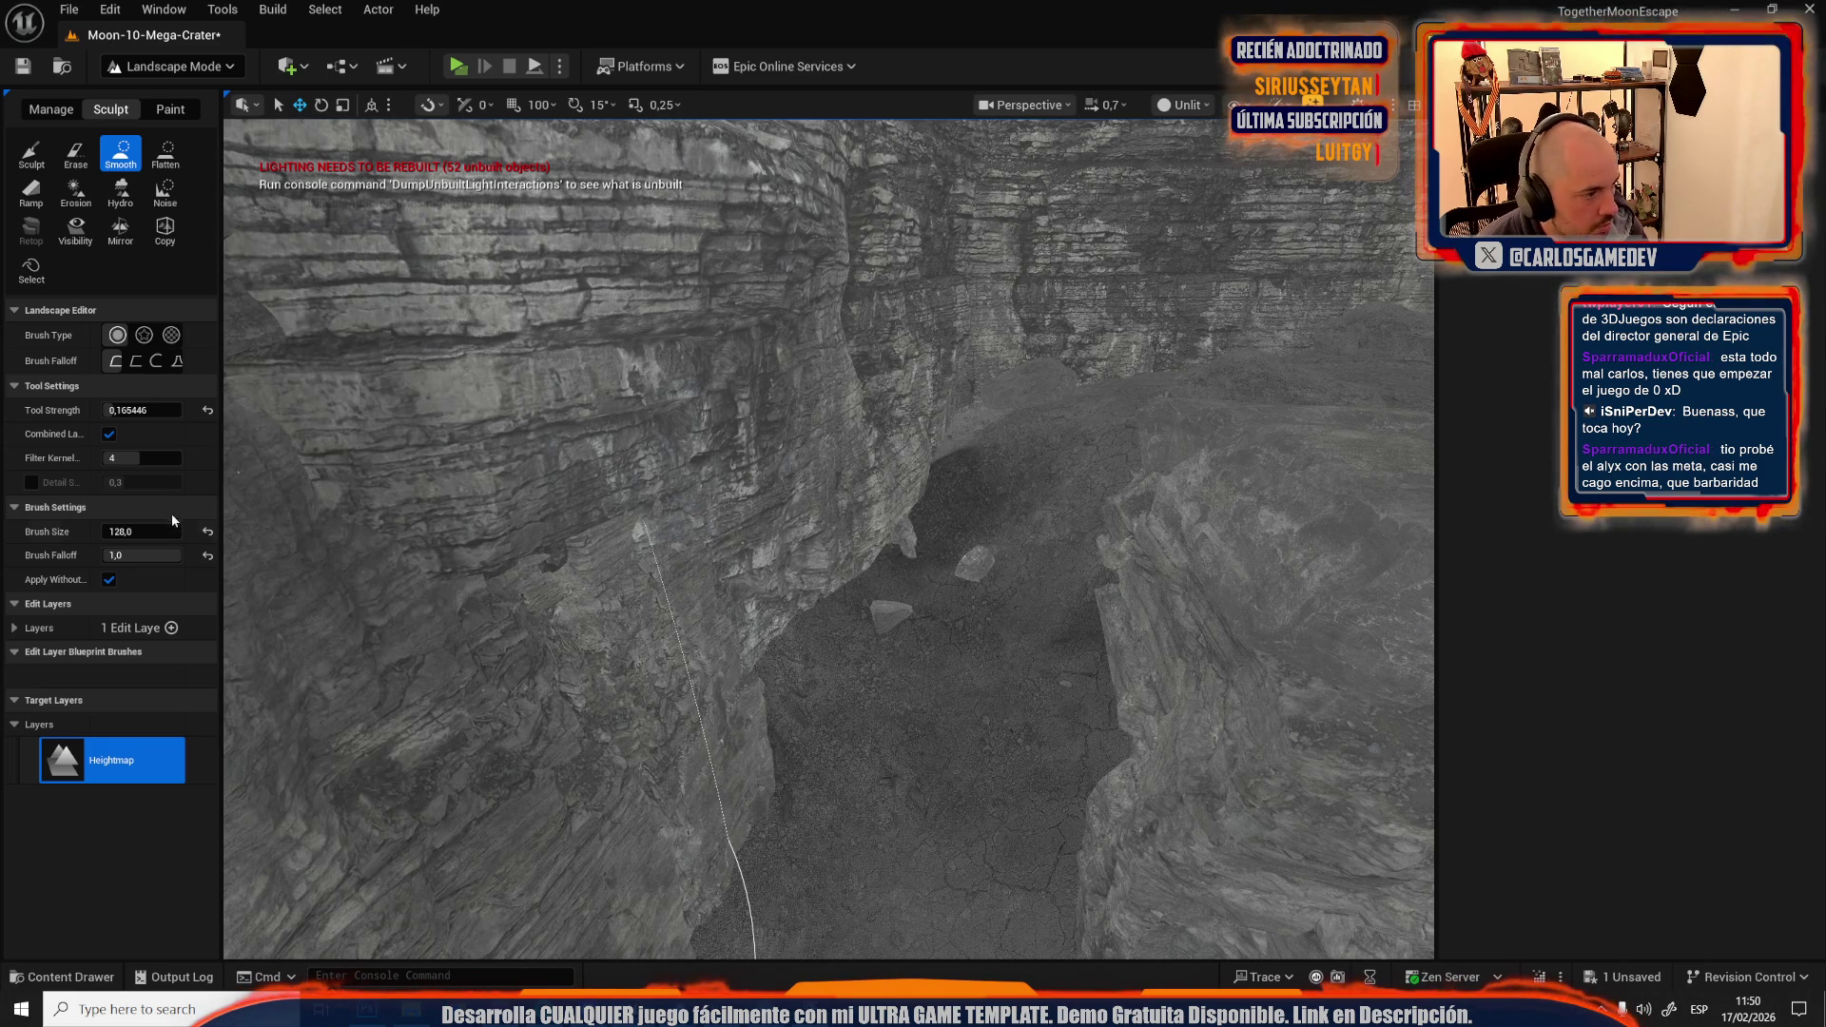
left_click(158, 532)
type("256")
key("Return")
scroll(904, 594, "up", 3)
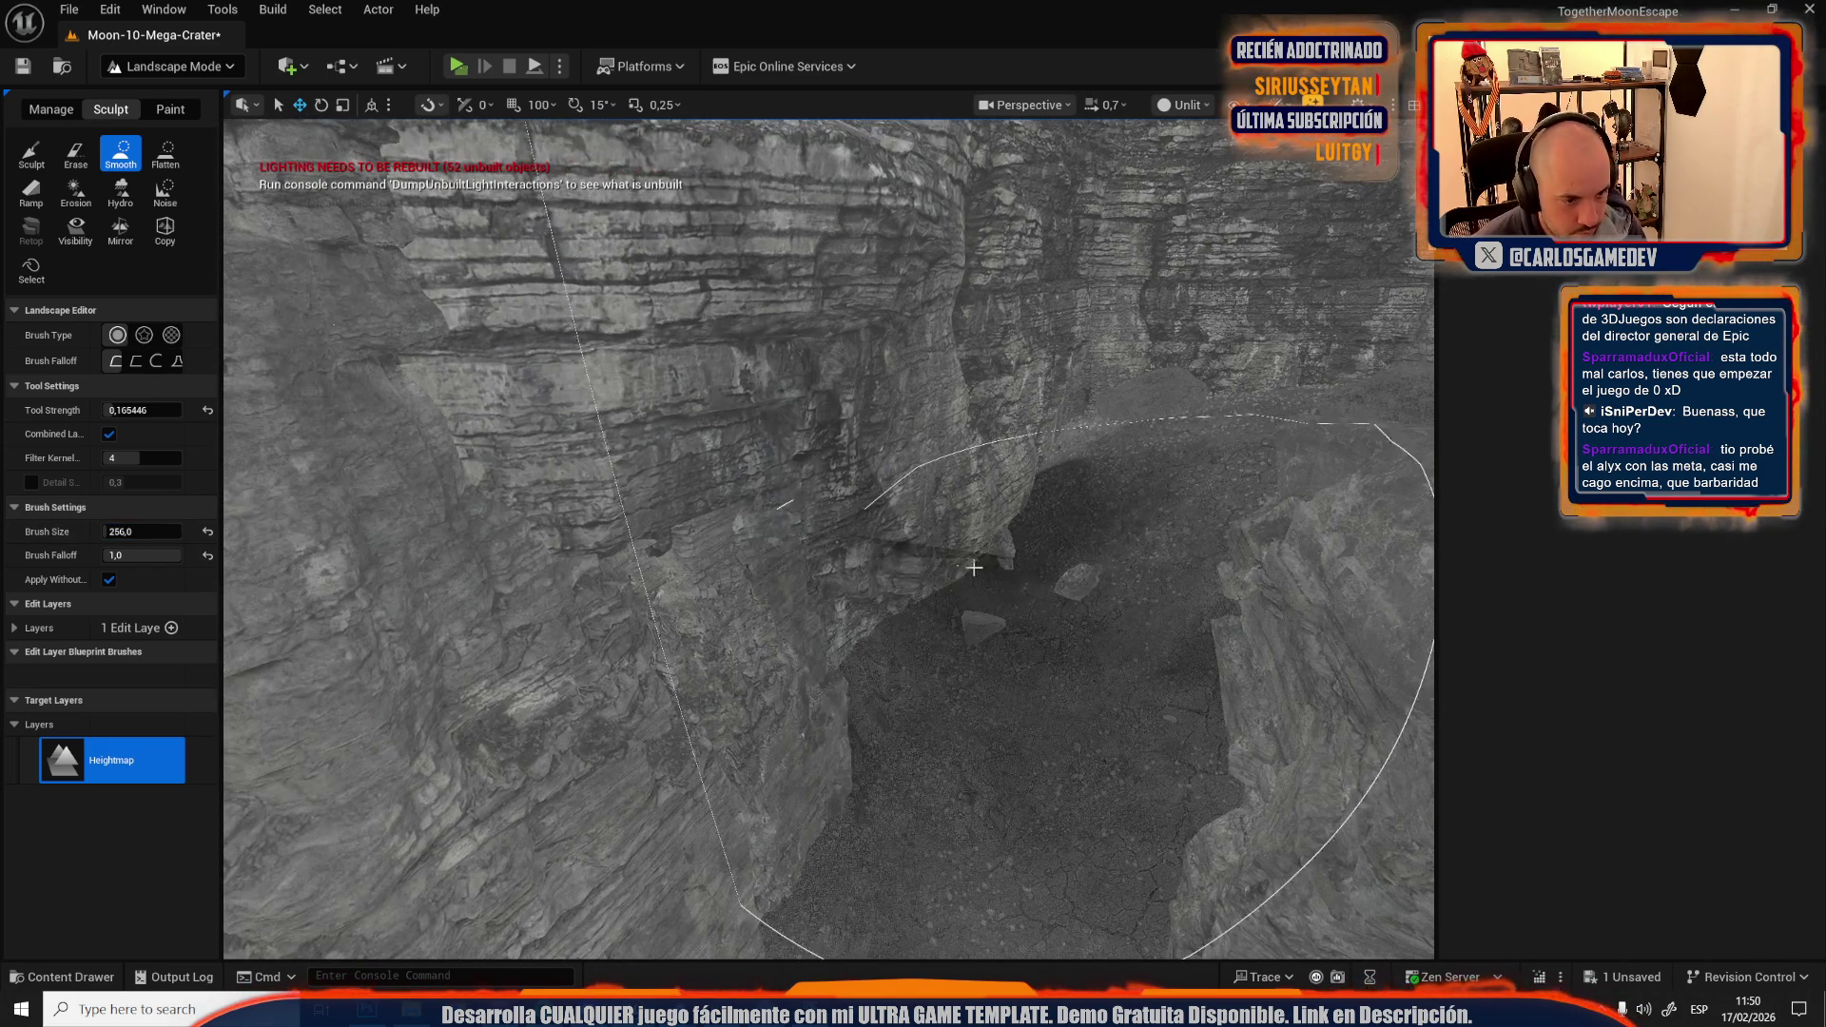
scroll(904, 595, "up", 5)
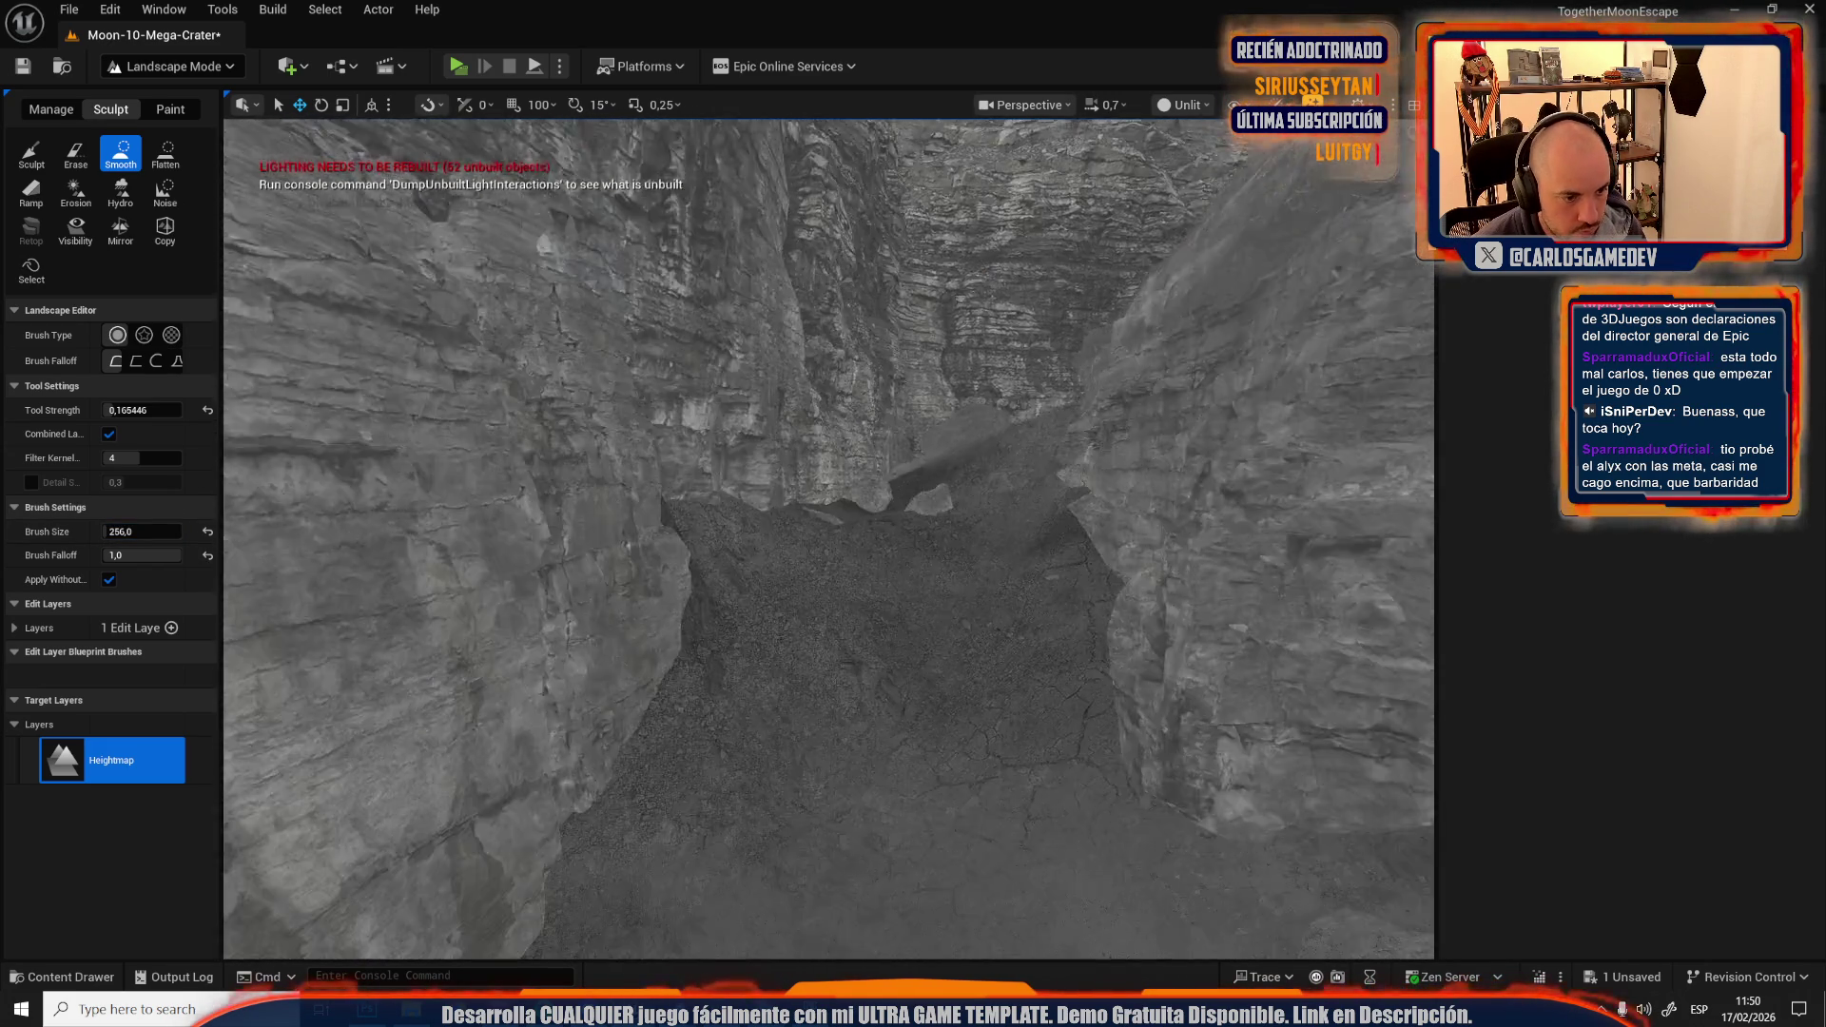
scroll(672, 381, "down", 6)
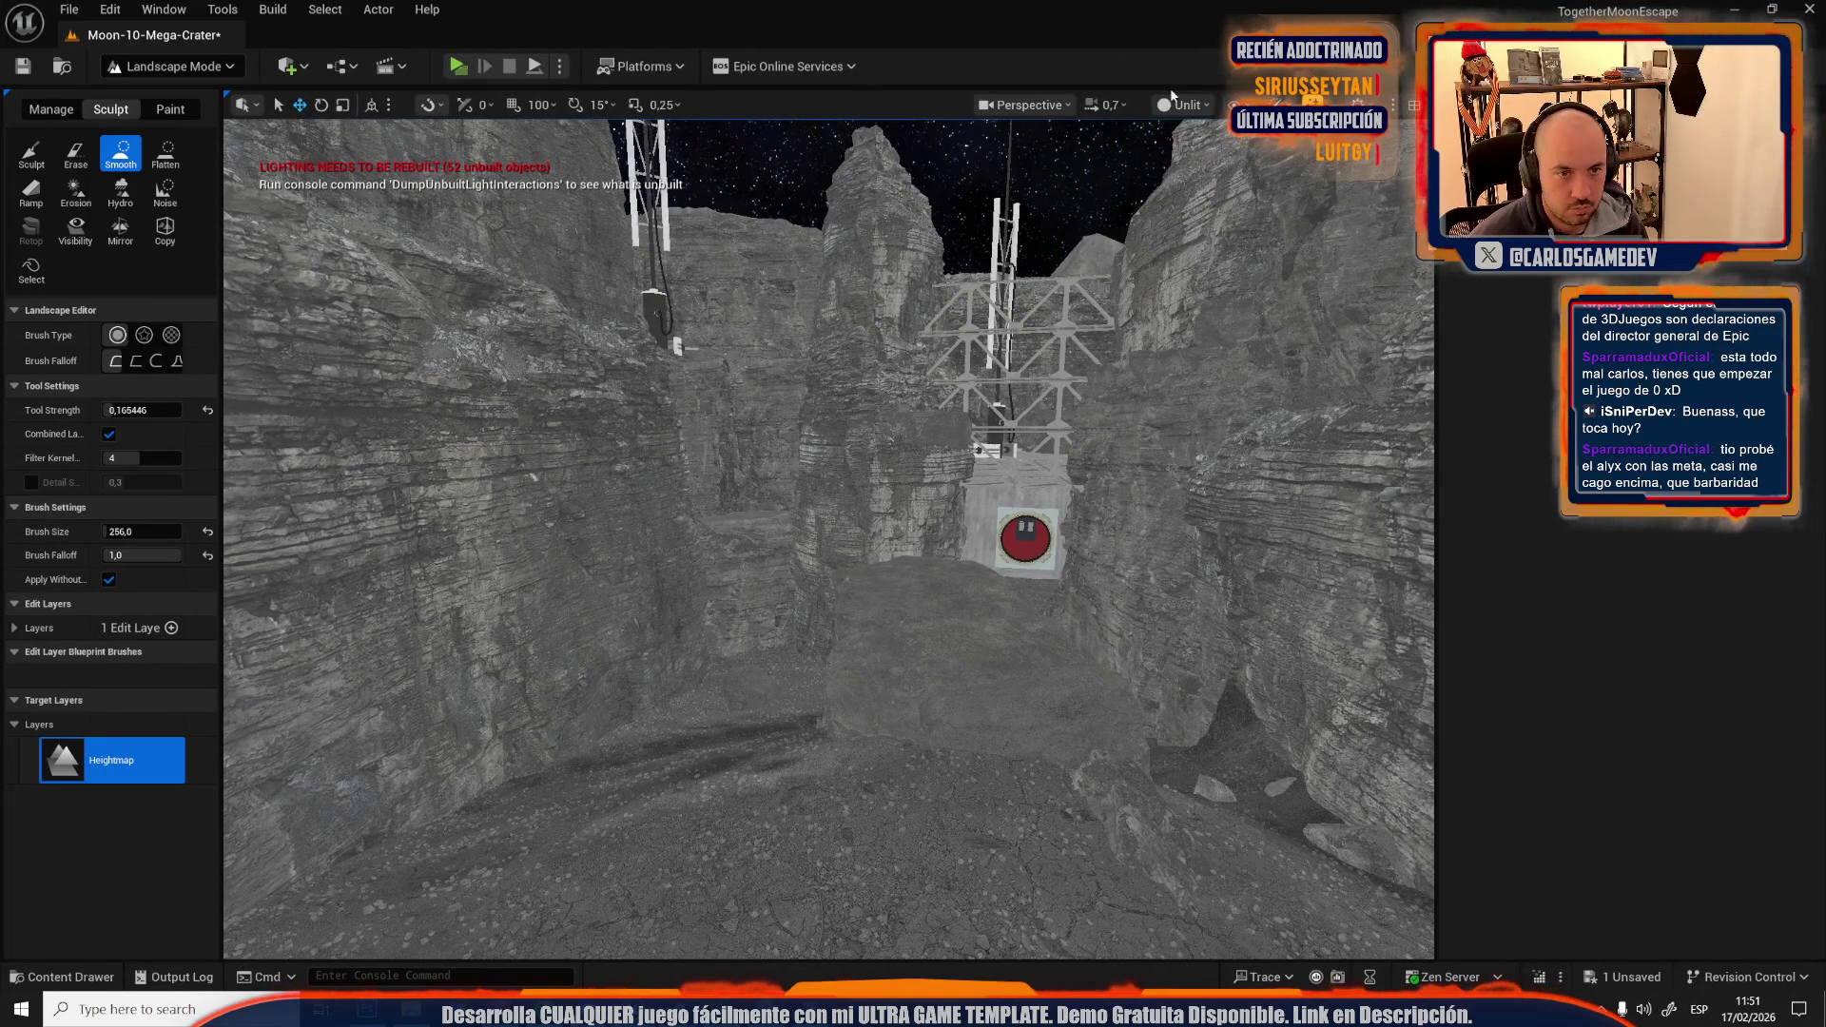
left_click(1225, 175)
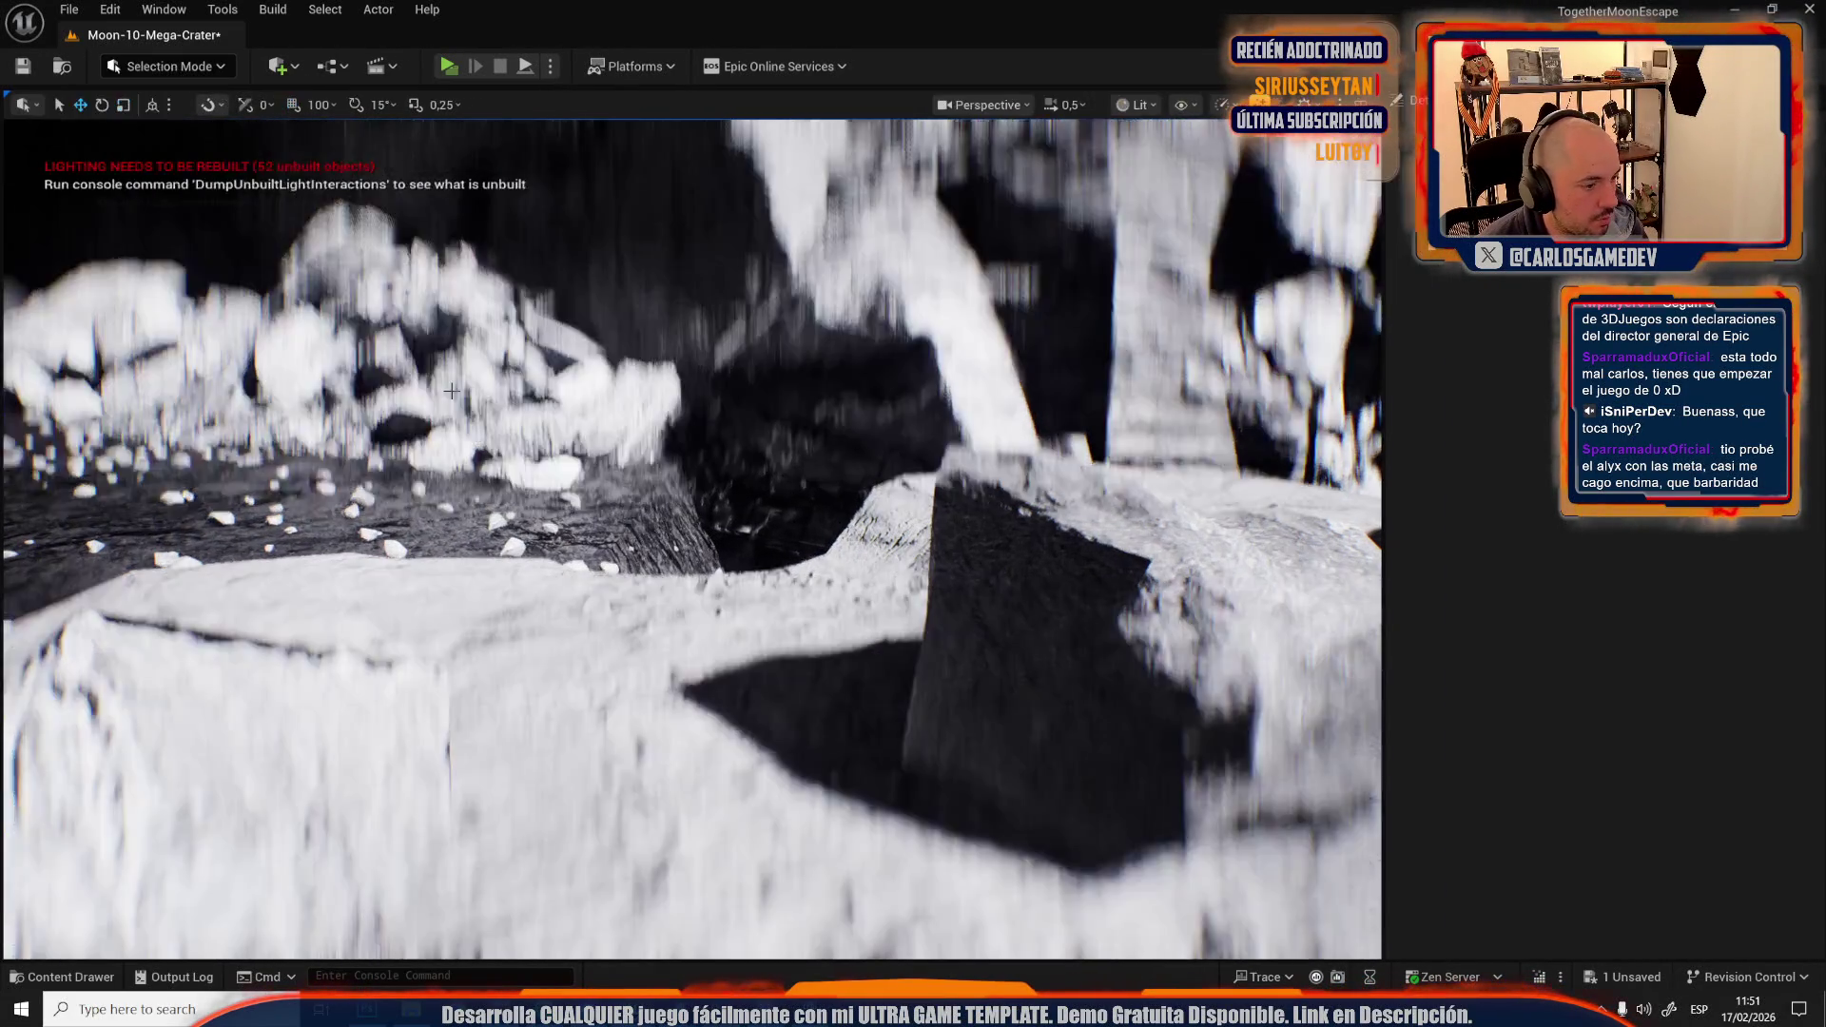
Return to Selection Mode, look over the dressed crater, and save Moon-10-Mega-Crater.
left_click(451, 391)
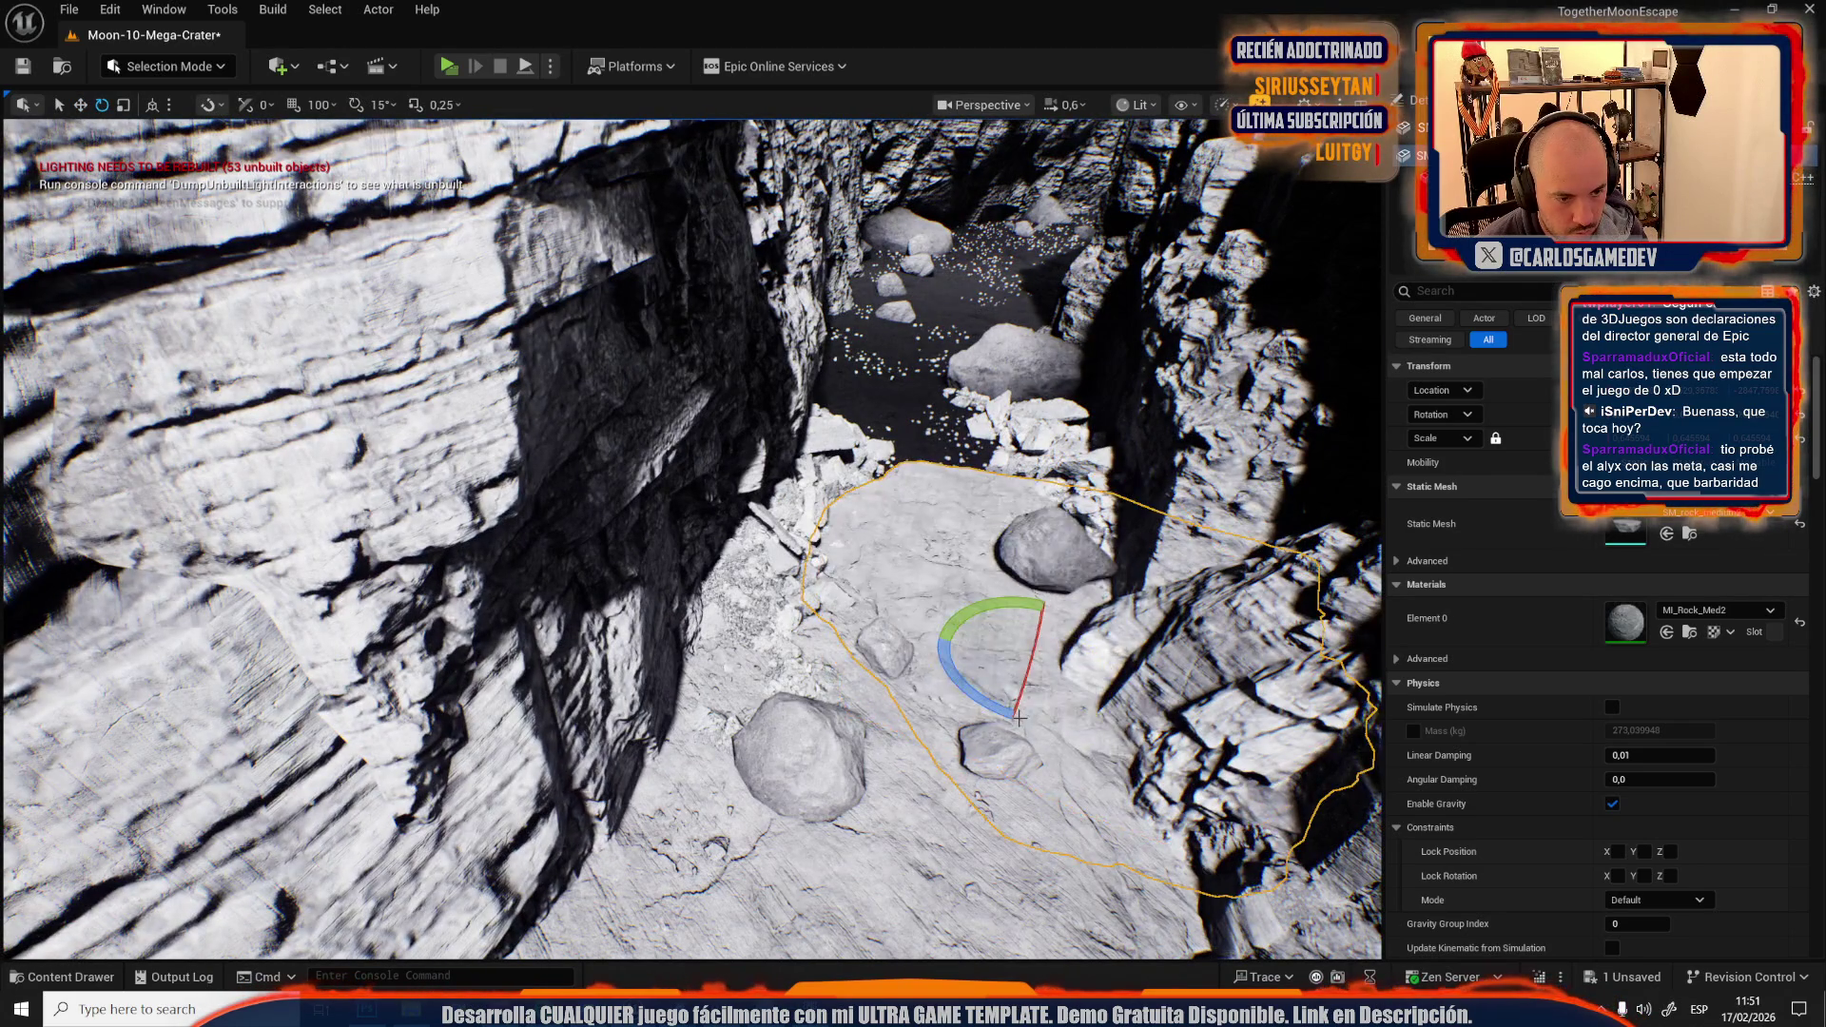
scroll(1019, 720, "down", 3)
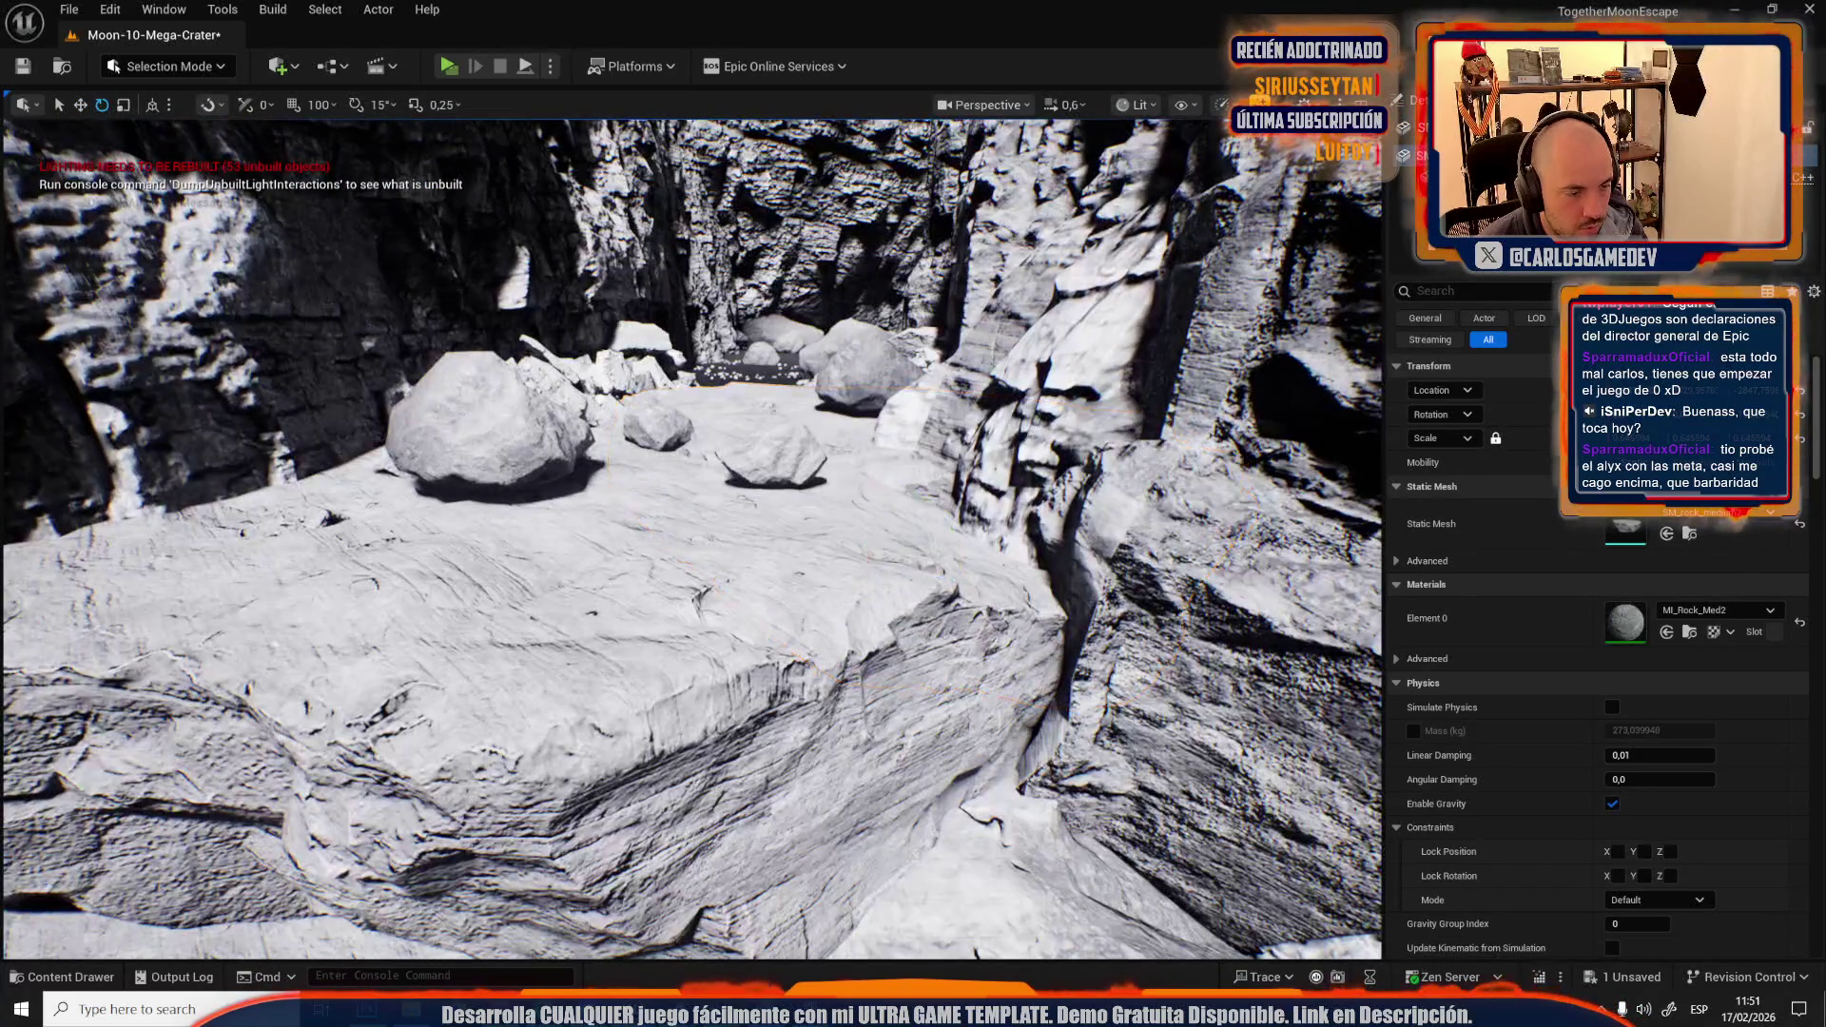
scroll(691, 537, "up", 2)
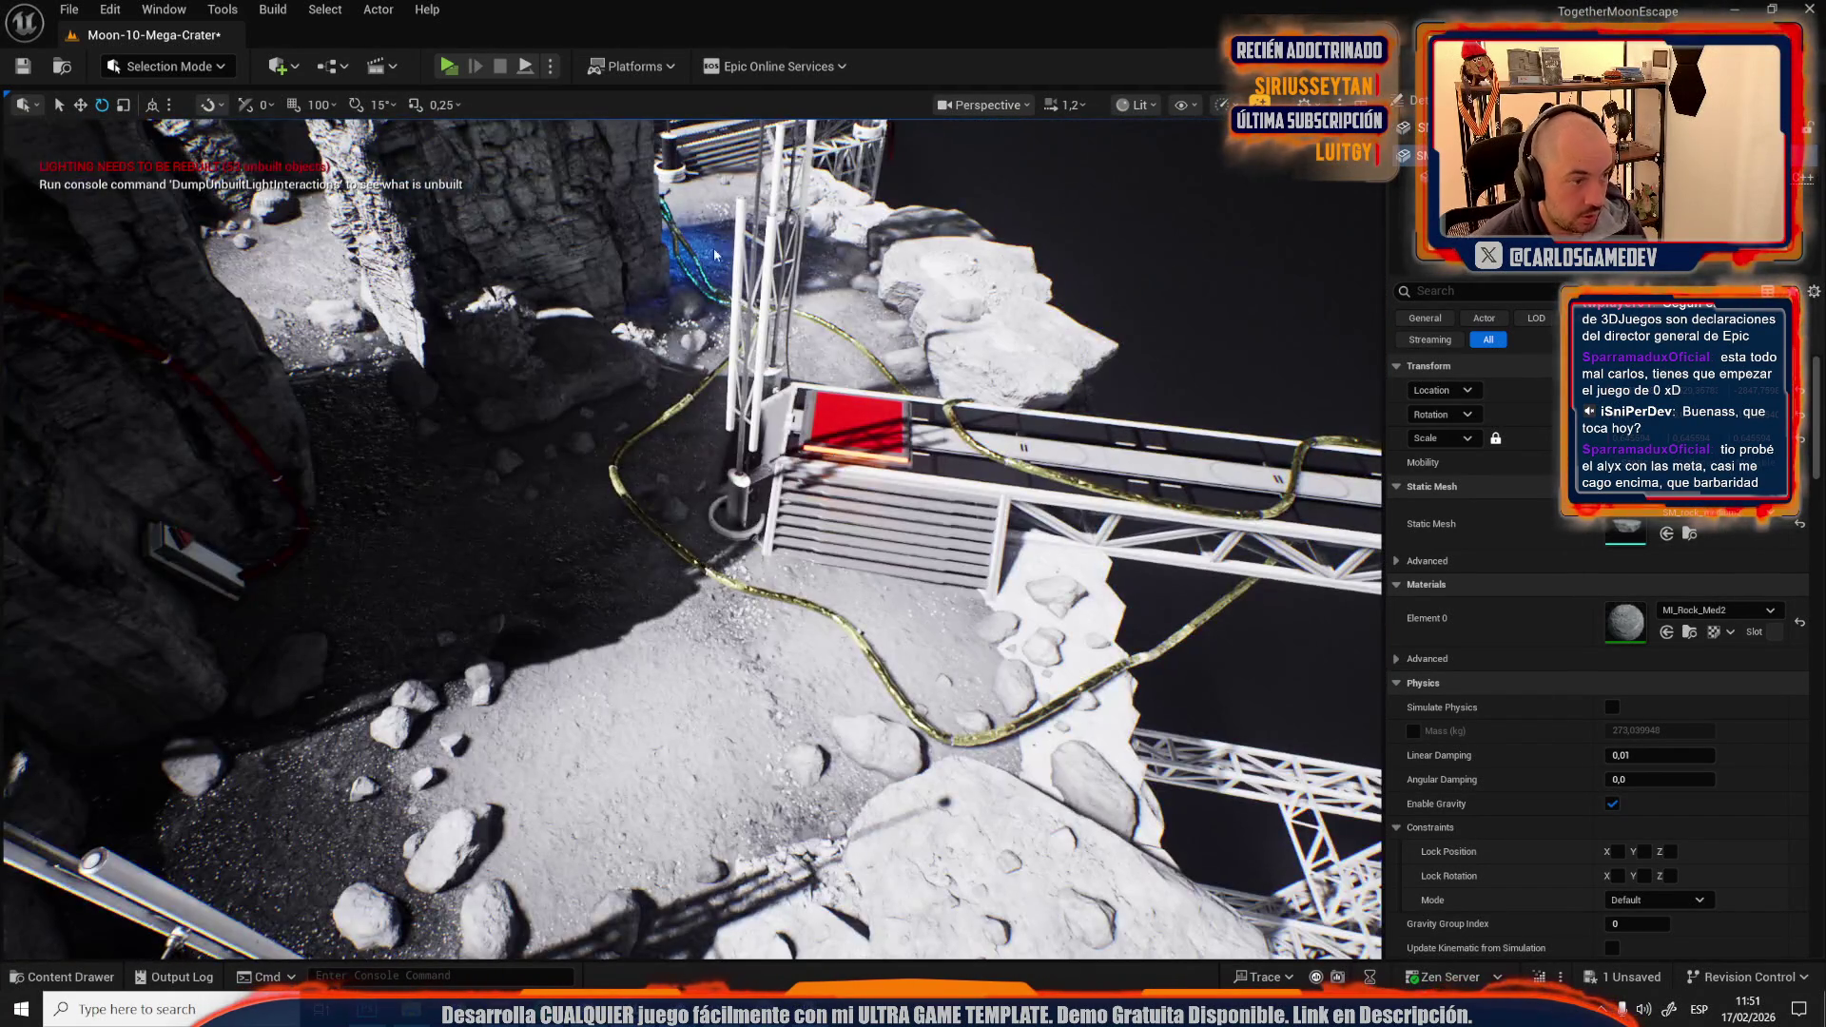
key("ctrl+s")
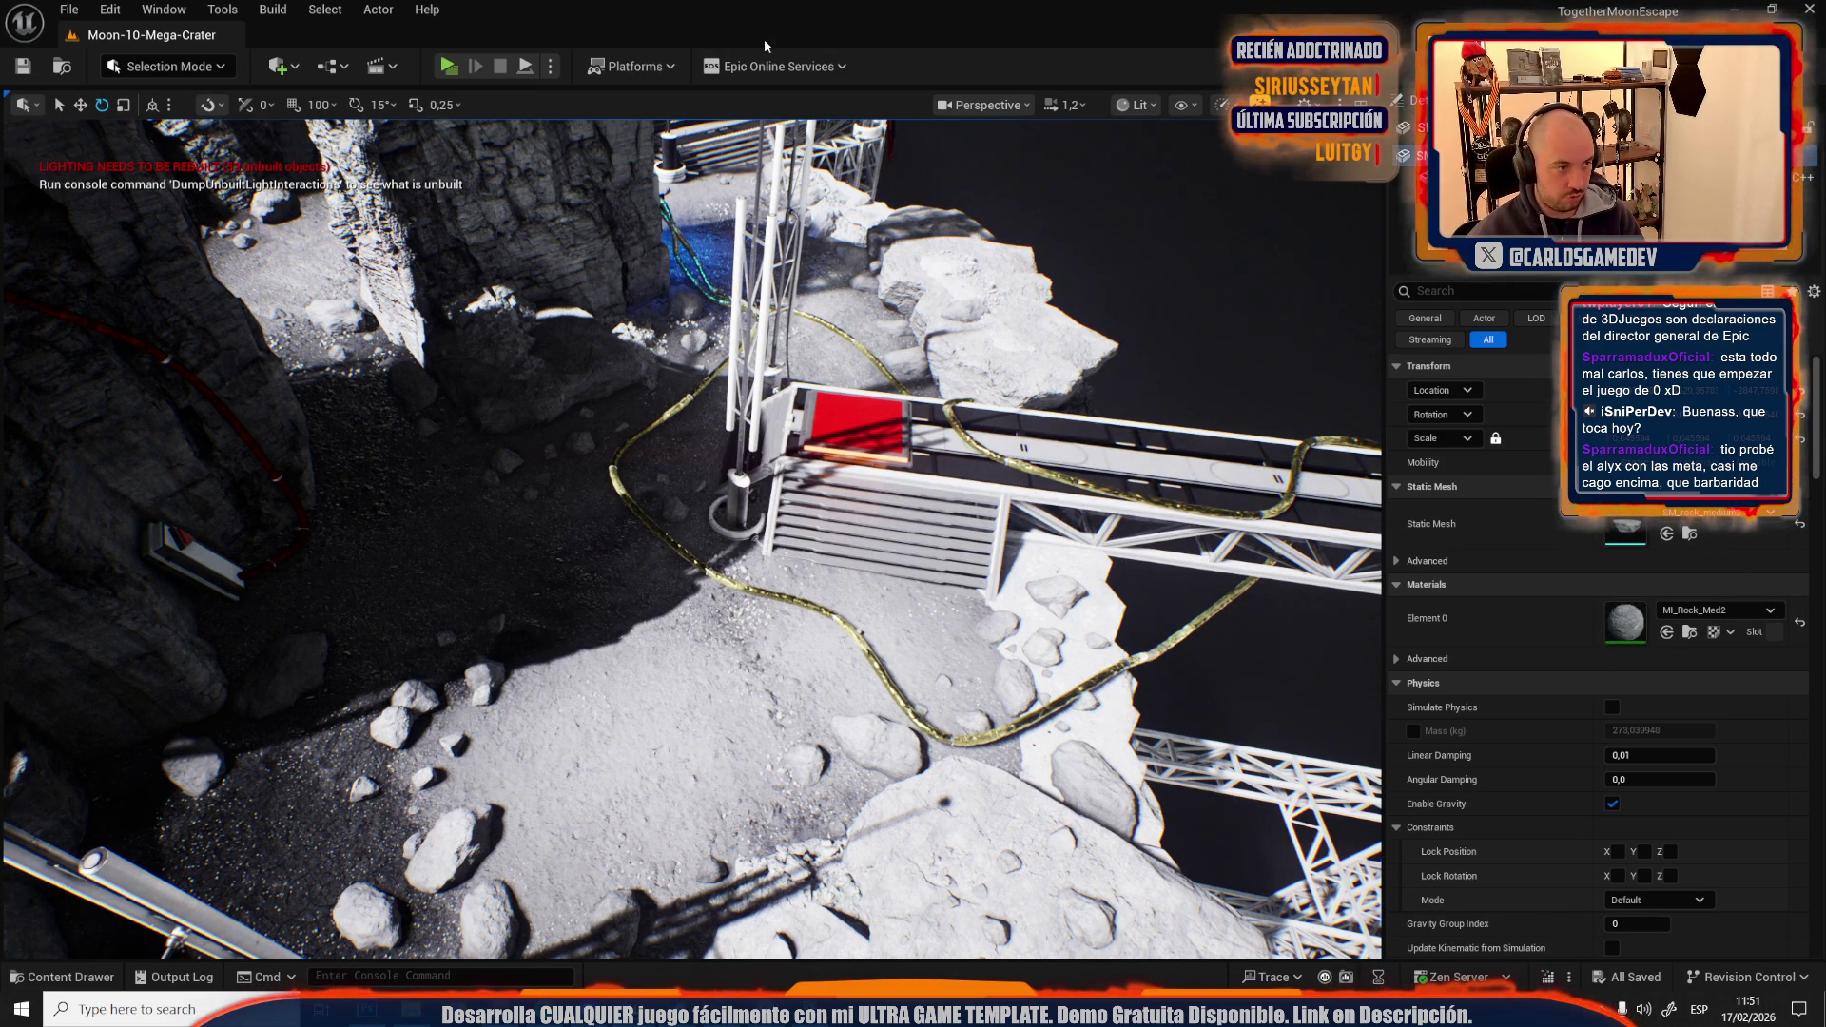
Start a GPU Lightmass lighting build with Realtime Viewport turned off.
left_click(273, 10)
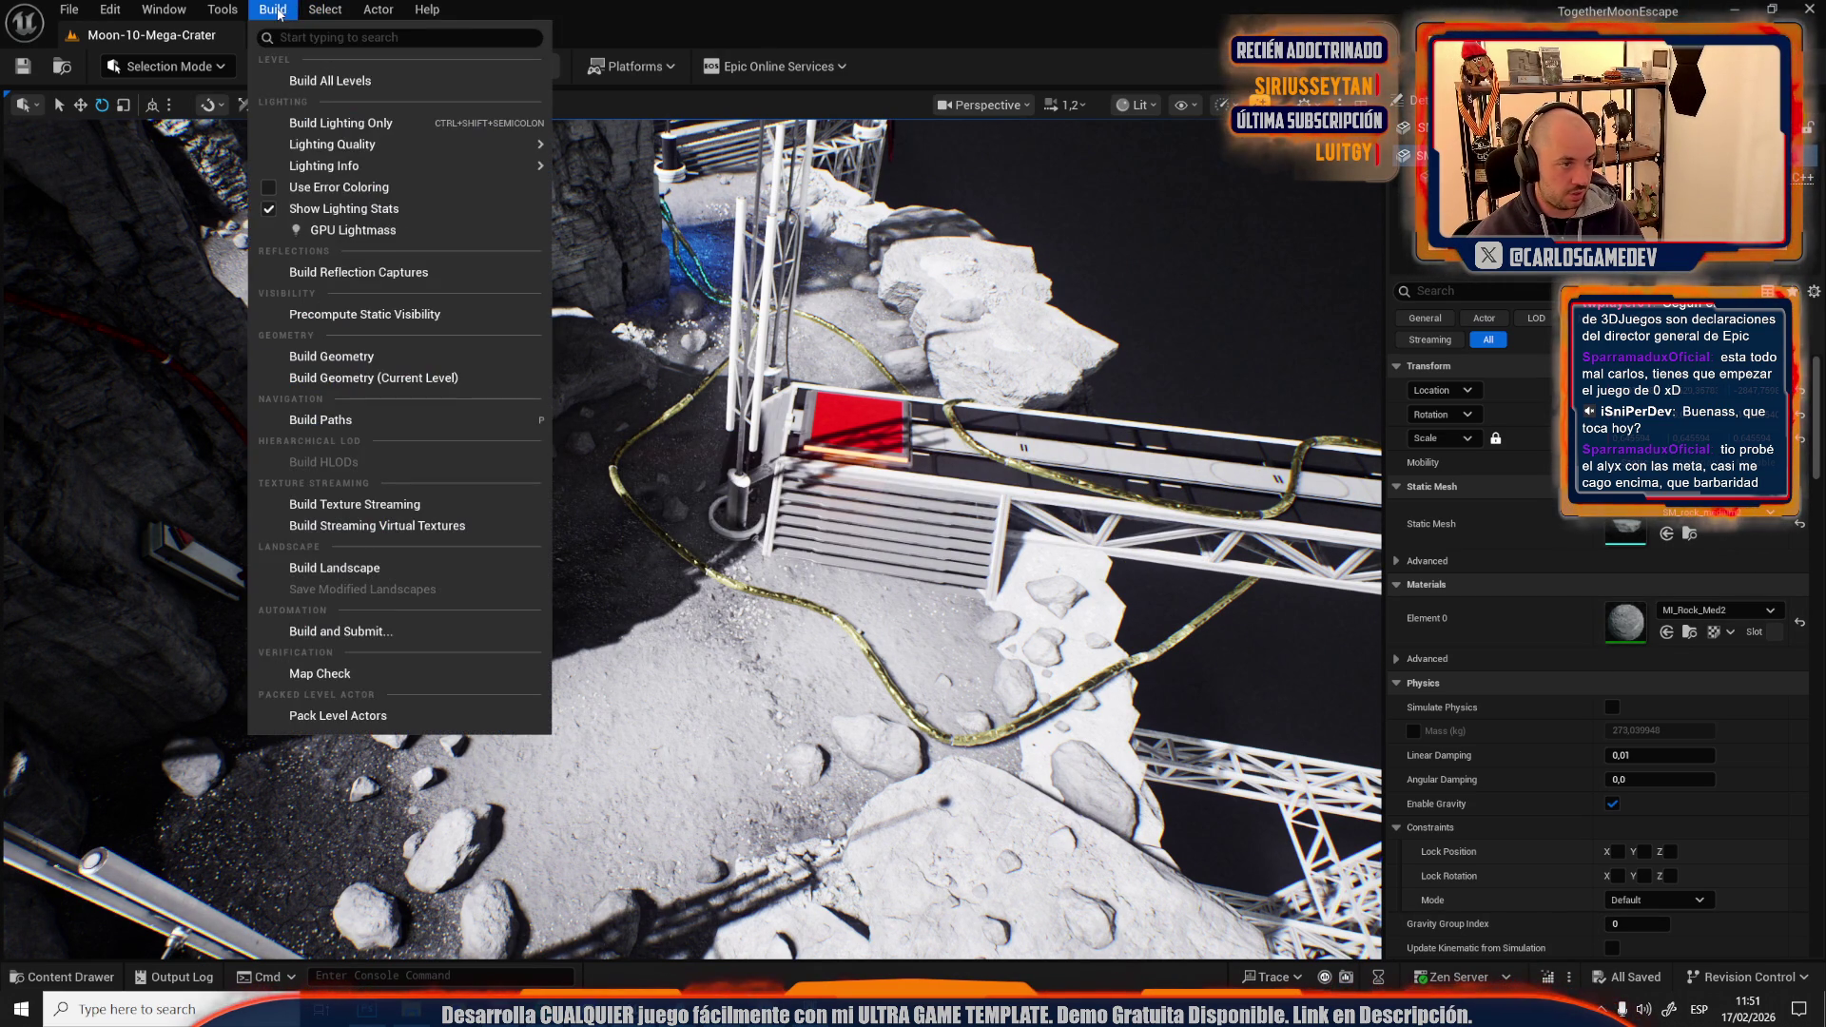
left_click(374, 230)
left_click(994, 791)
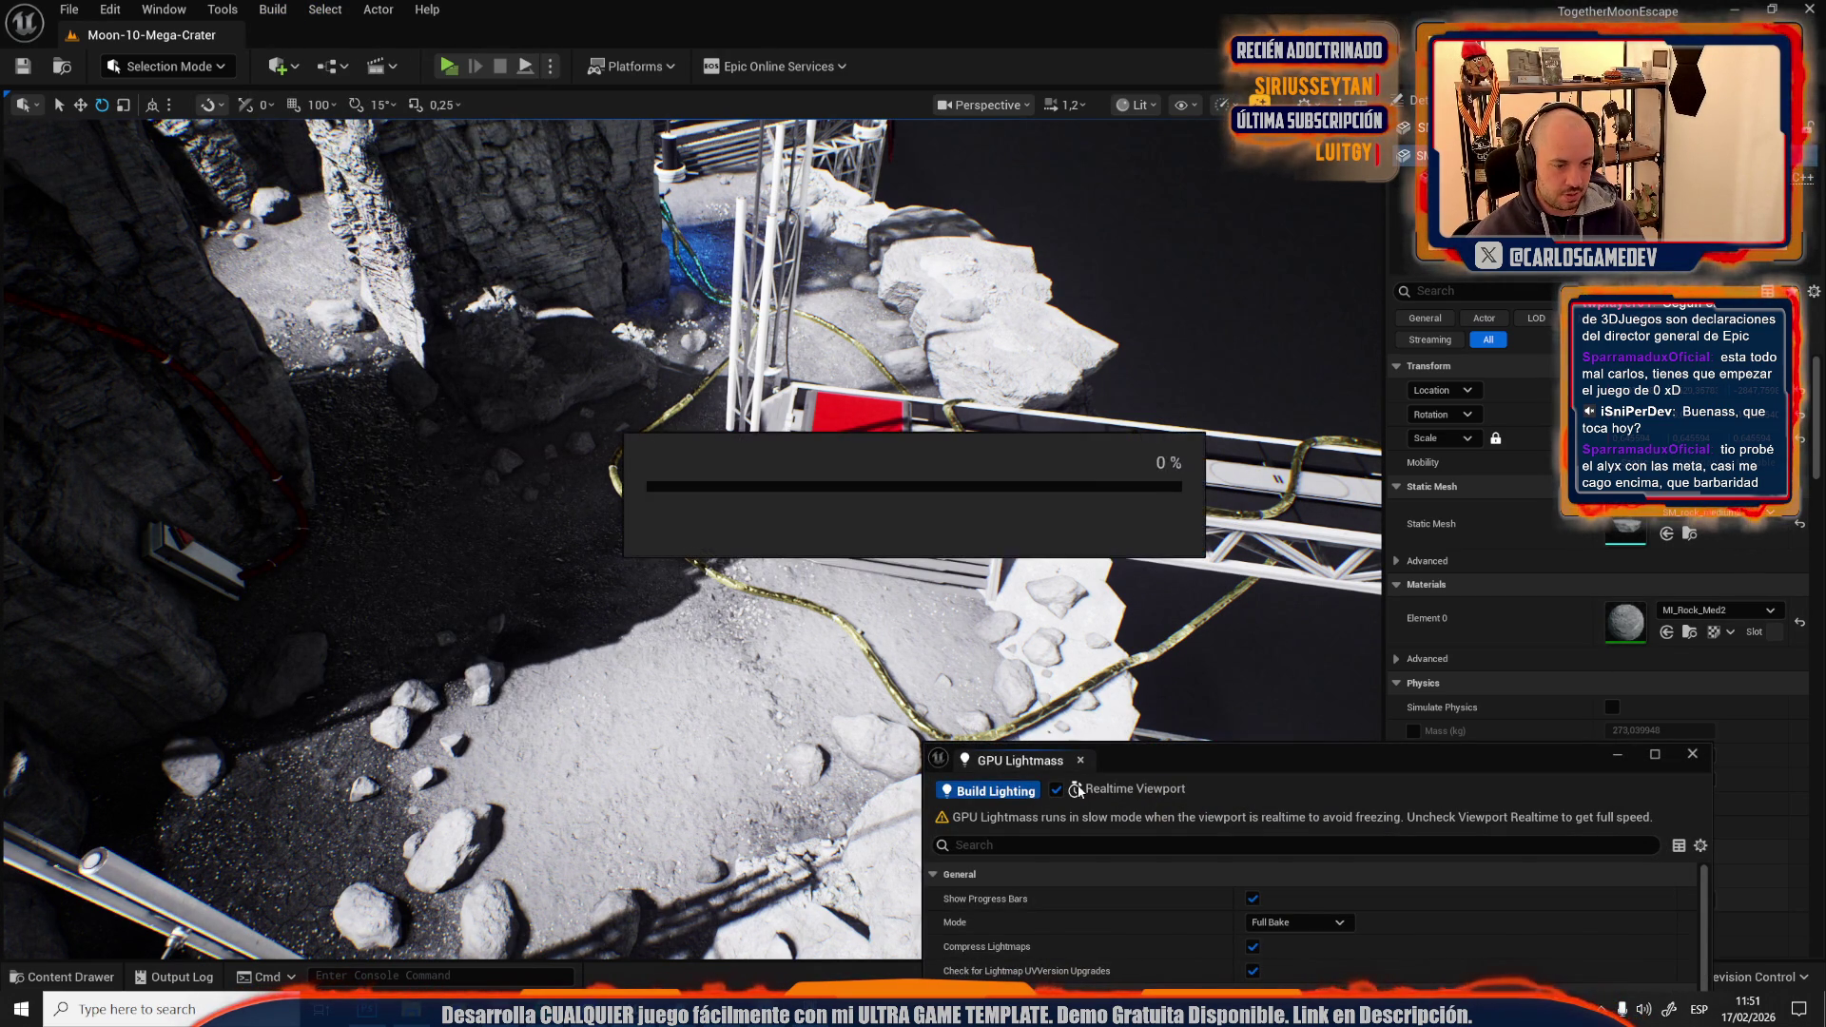
left_click(1060, 791)
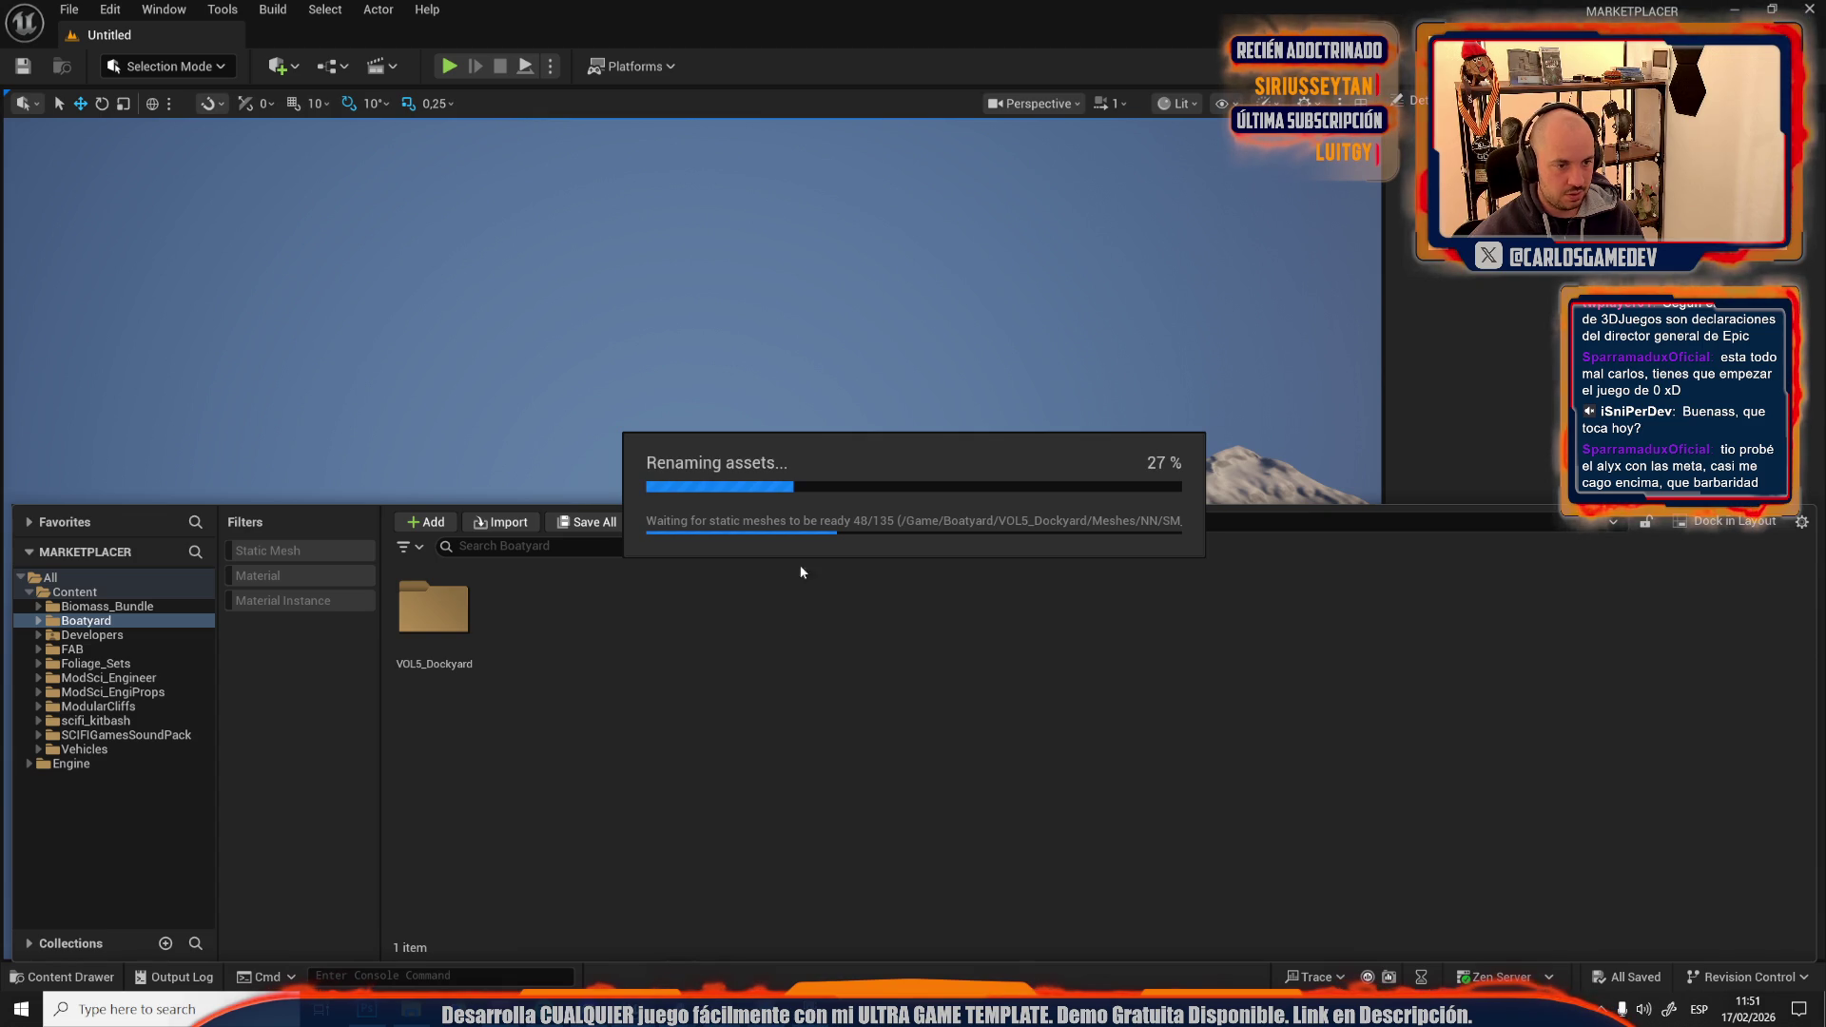
mouse_move(632, 1008)
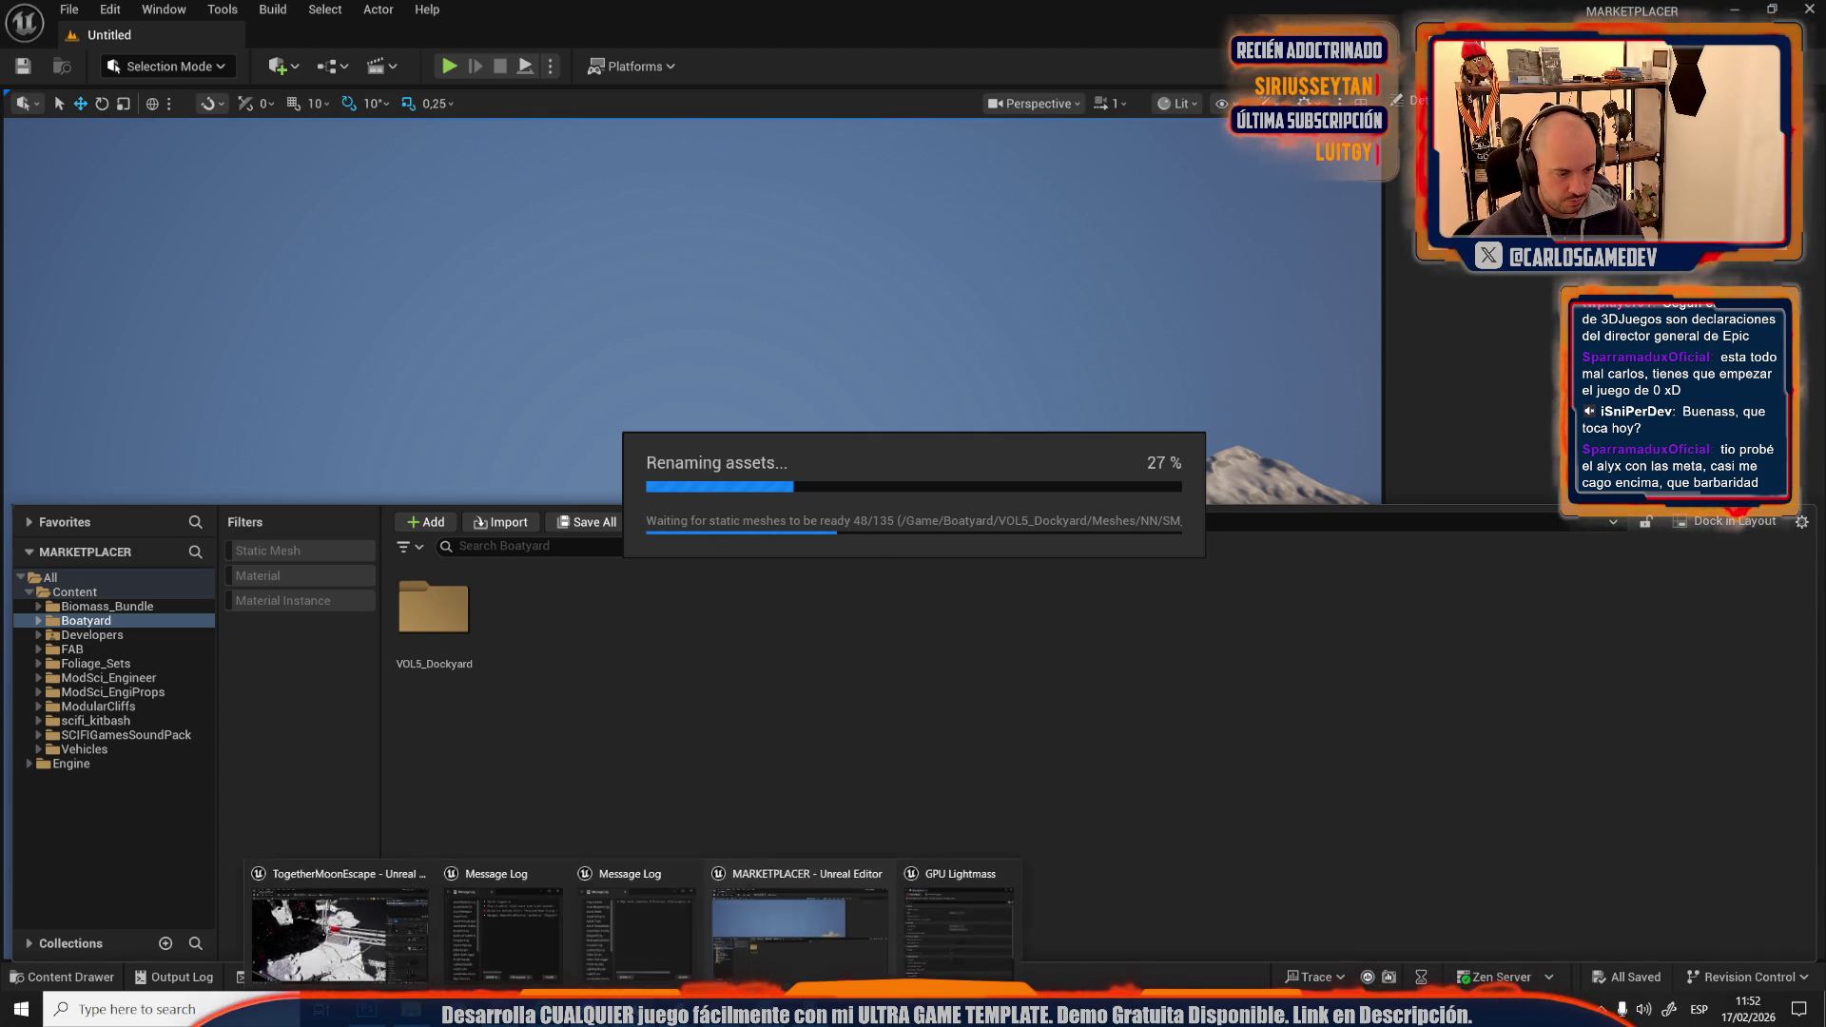
left_click(322, 937)
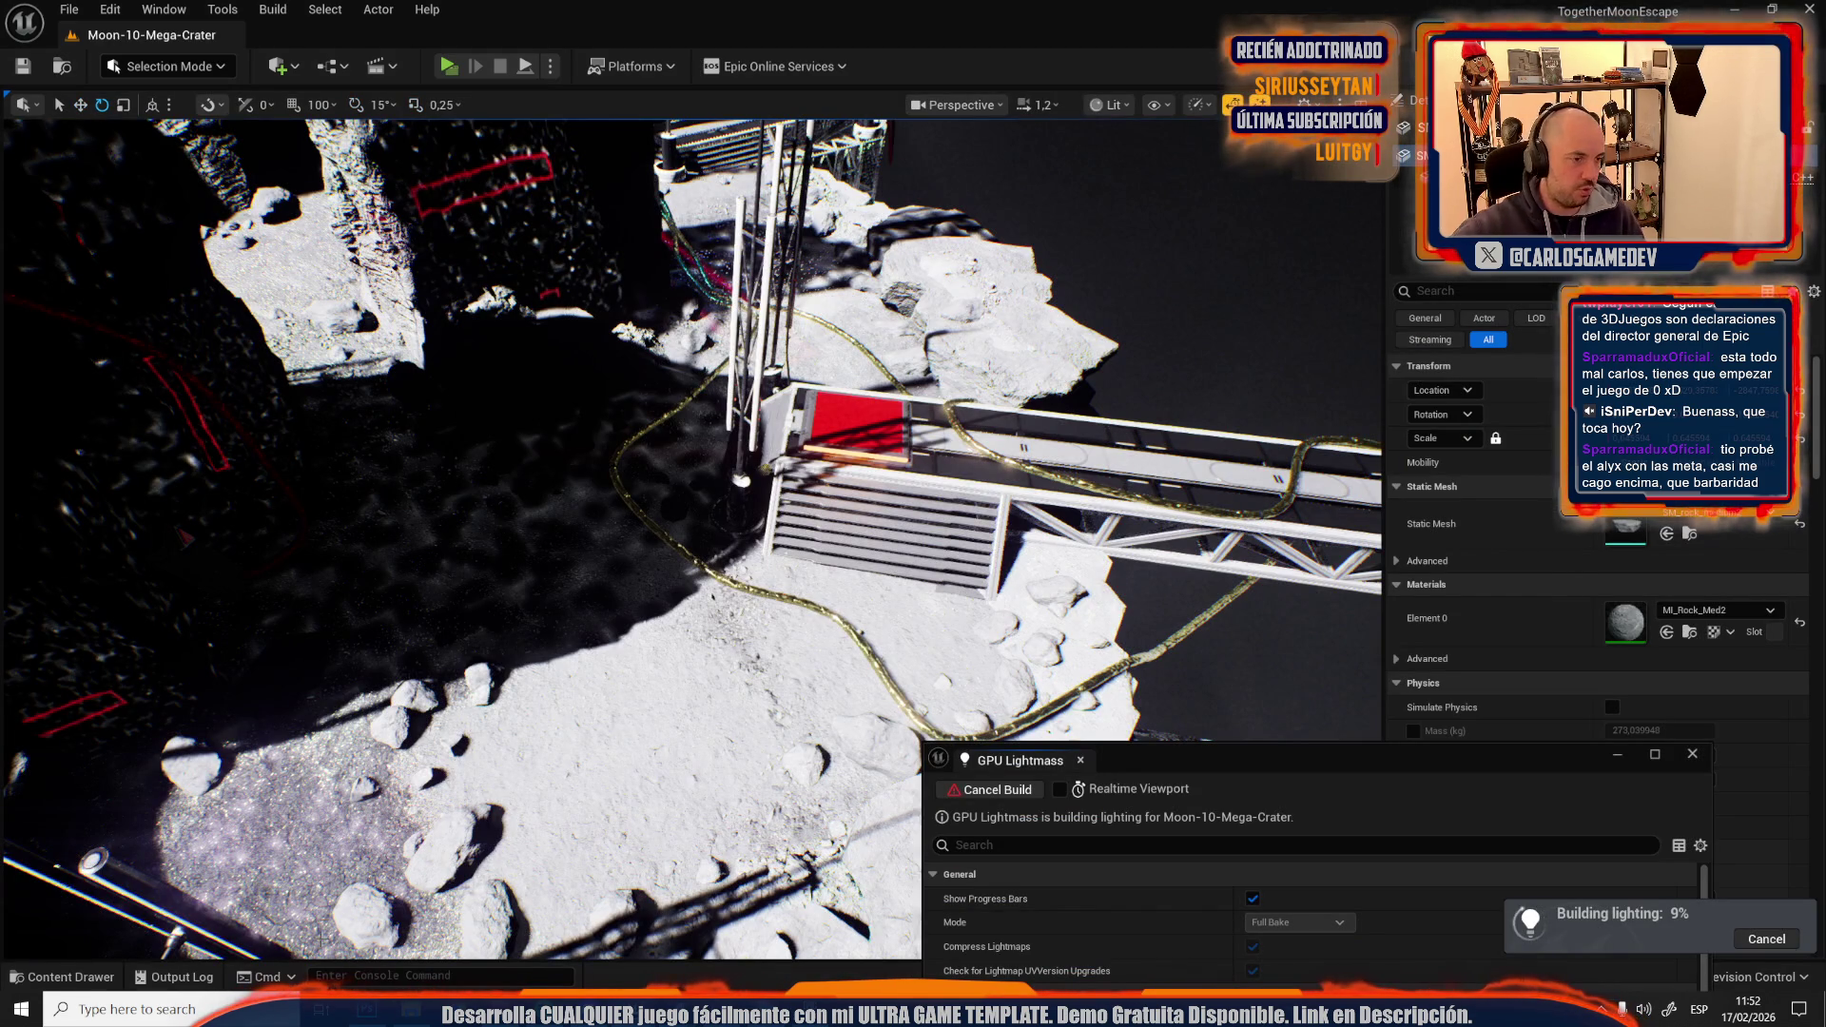